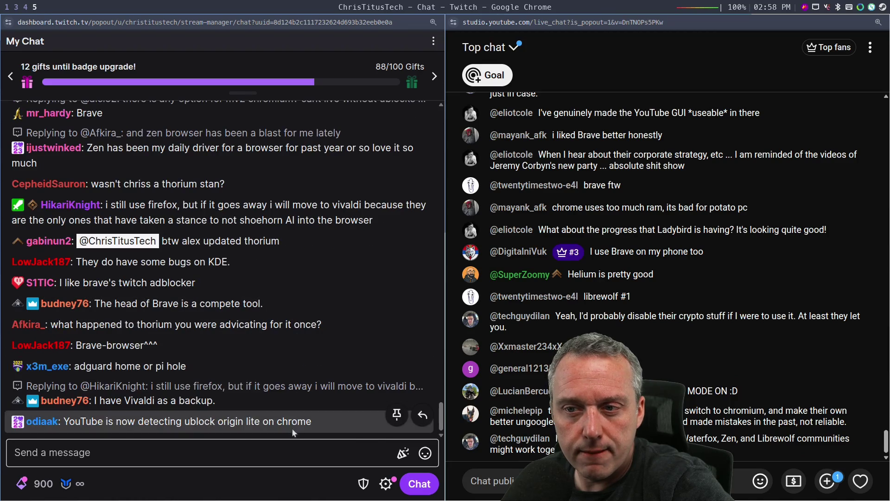
- Highlight a viewer's Twitch chat message, focus the reply box, then switch to the terminal workspace
{"action": "left_click", "coordinate": [204, 452]}
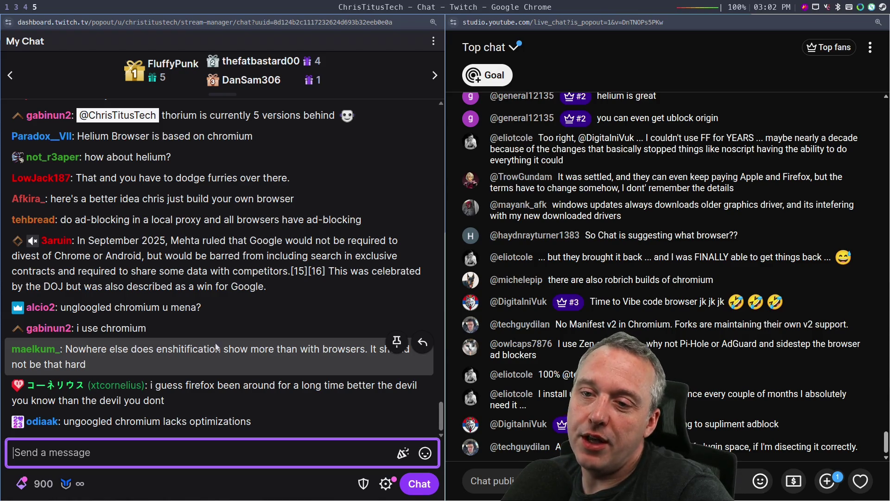
{"action": "left_click_drag", "start_coordinate": [126, 369], "coordinate": [66, 348]}
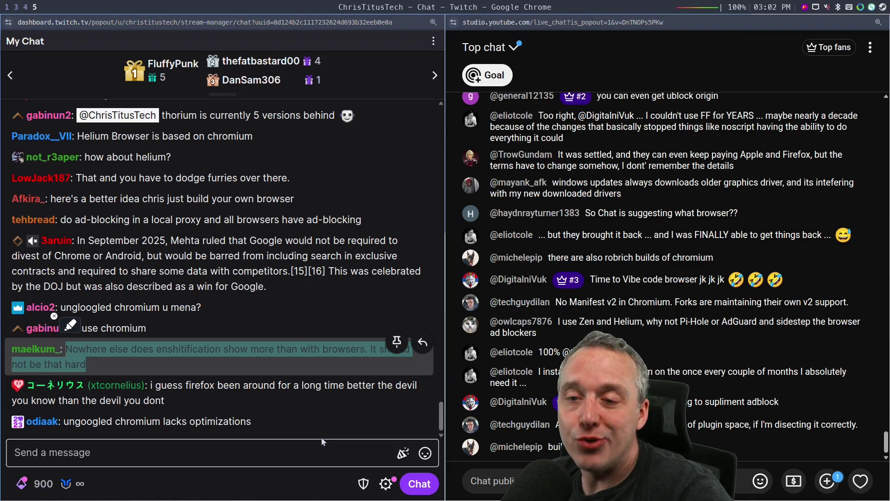
{"action": "left_click", "coordinate": [287, 457]}
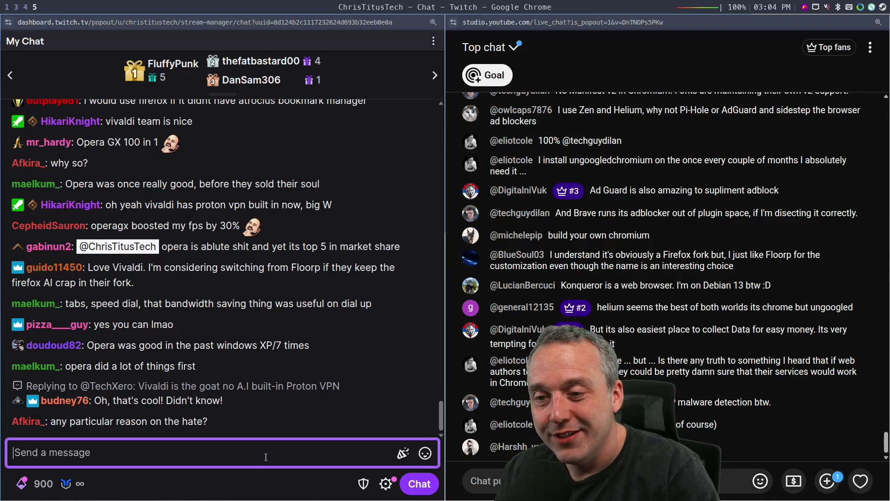
{"action": "key", "text": "super+1"}
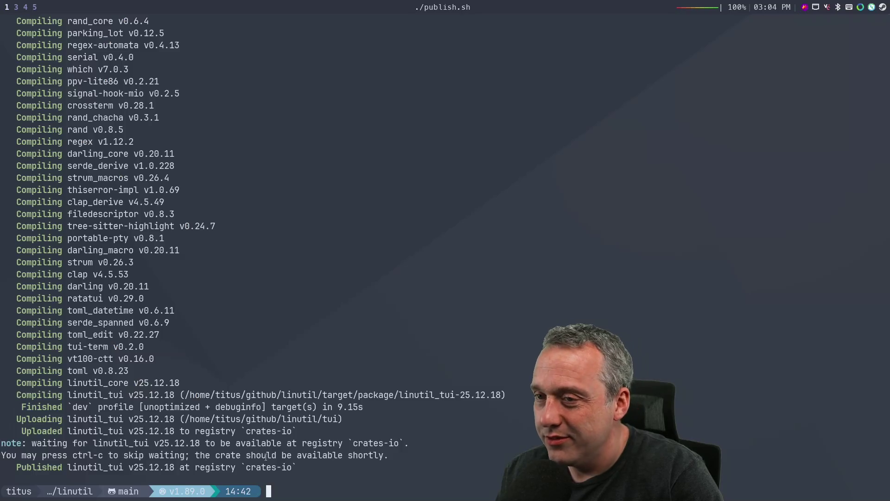
- In a new browser tab, Google 'opera bad things they have done'
{"action": "key", "text": "super+2"}
{"action": "key", "text": "super+3"}
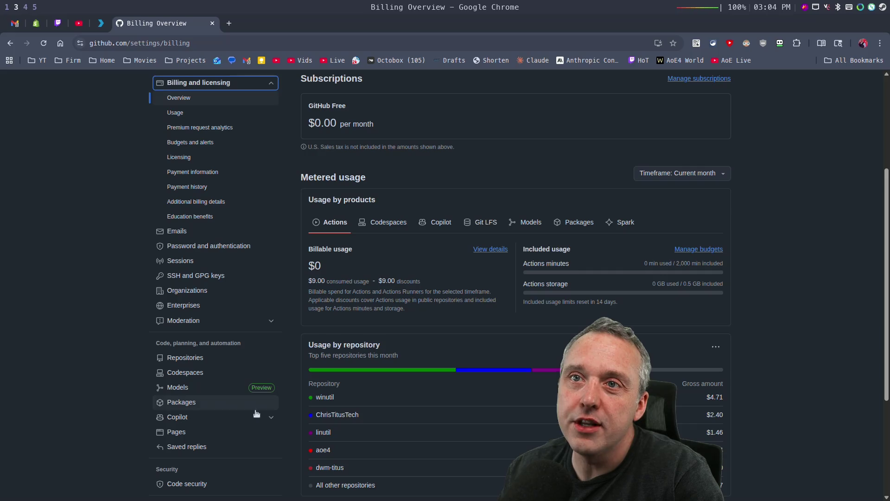
{"action": "left_click", "coordinate": [228, 23]}
{"action": "left_click", "coordinate": [213, 23]}
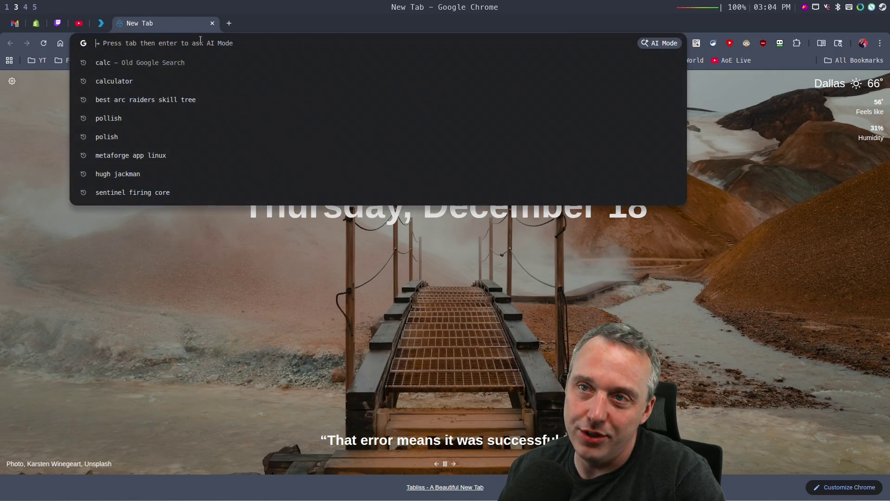
{"action": "type", "text": "opera "}
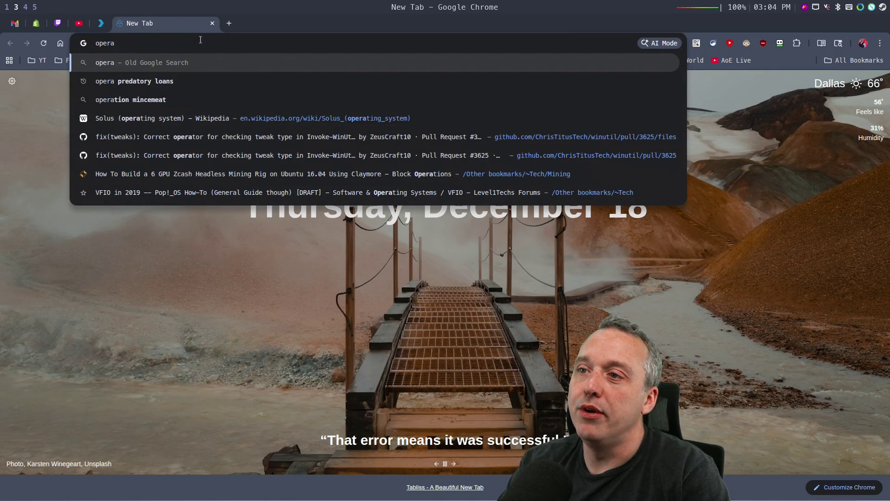
{"action": "type", "text": "bad "}
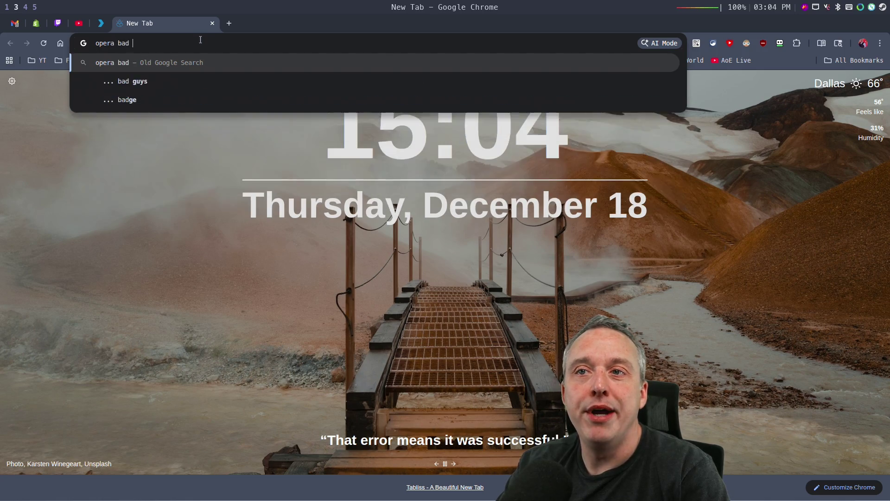
{"action": "type", "text": "things they have done"}
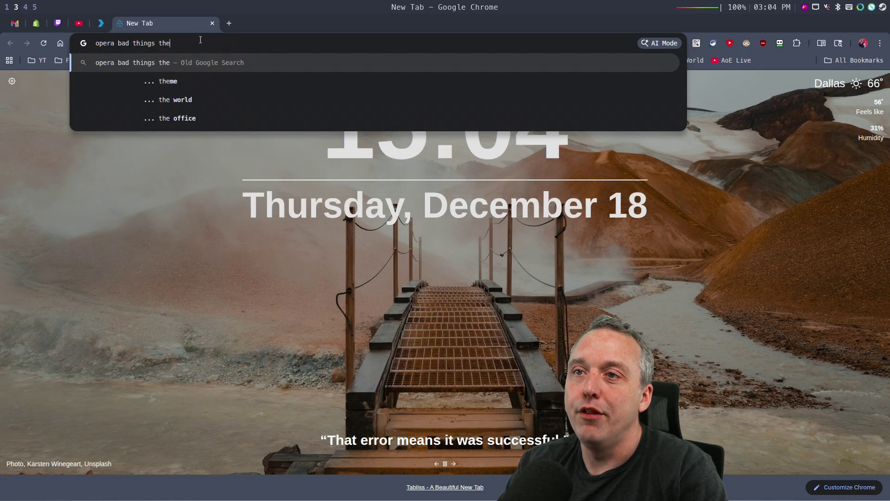
{"action": "key", "text": "Return"}
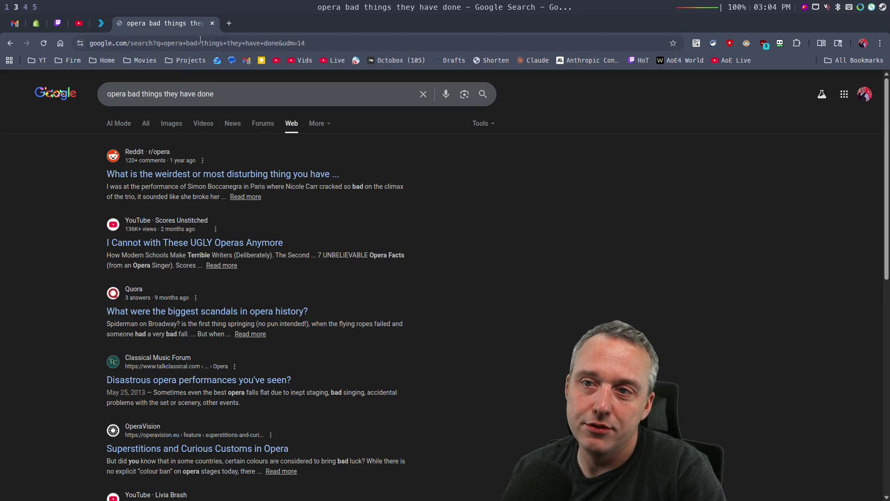
- Check the top Reddit r/opera result, then refine the query to 'opera browser bad things they have done'
{"action": "left_click", "coordinate": [287, 177]}
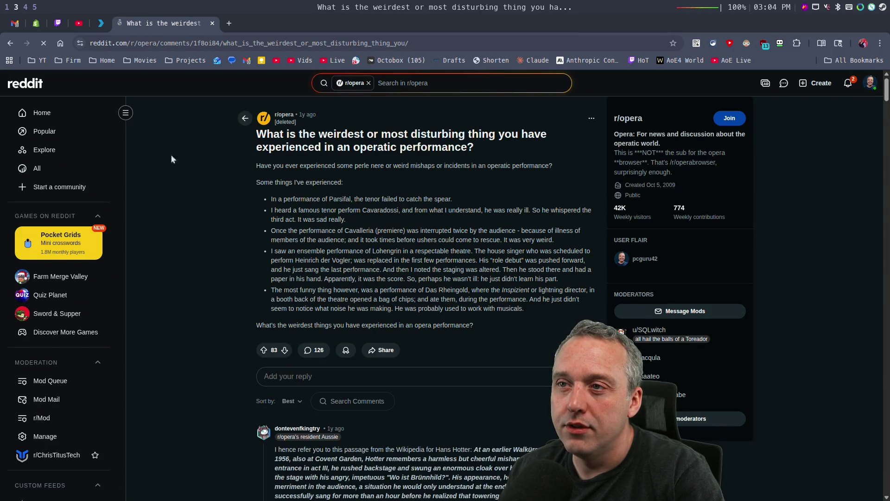
{"action": "left_click", "coordinate": [10, 42]}
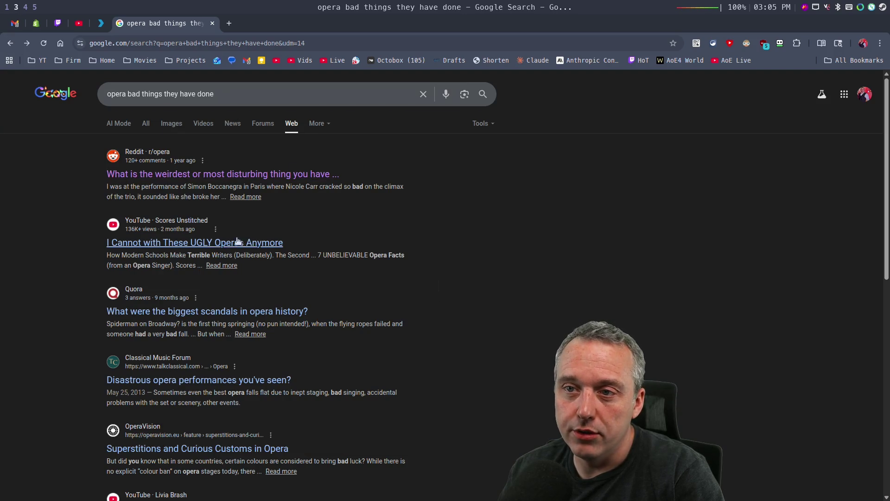
{"action": "left_click", "coordinate": [109, 93]}
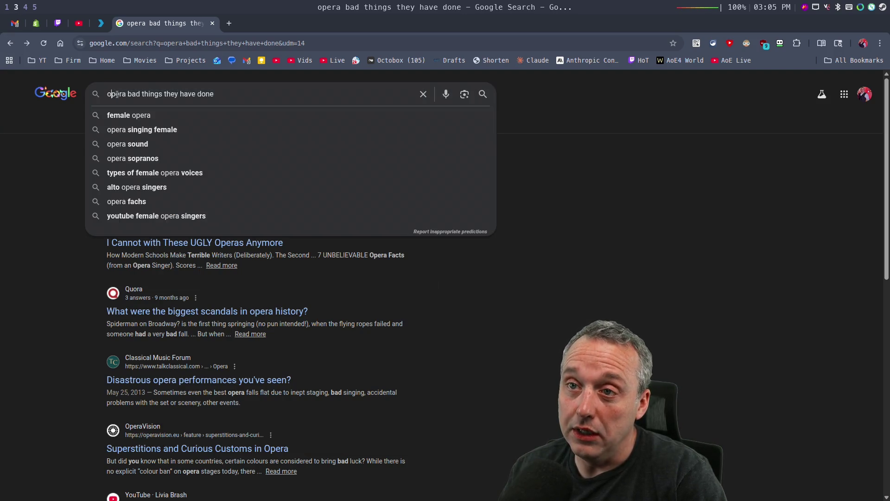
{"action": "left_click", "coordinate": [128, 94]}
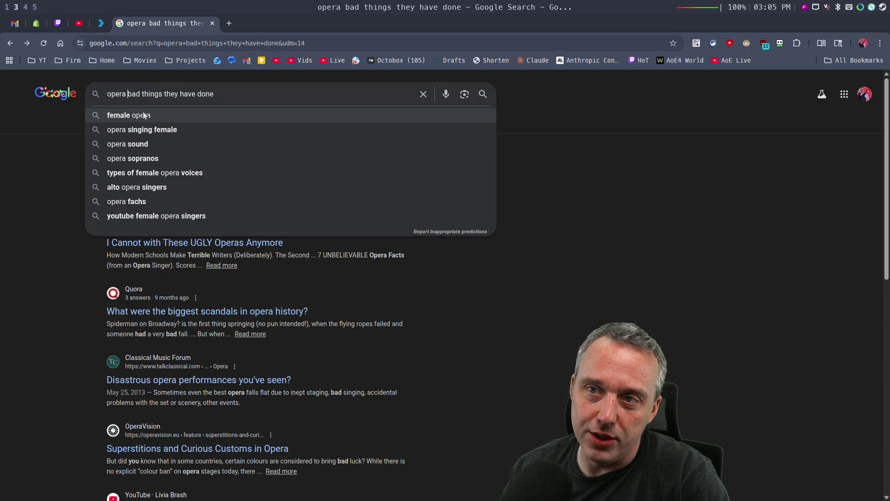
{"action": "type", "text": "browser"}
{"action": "left_click", "coordinate": [144, 115]}
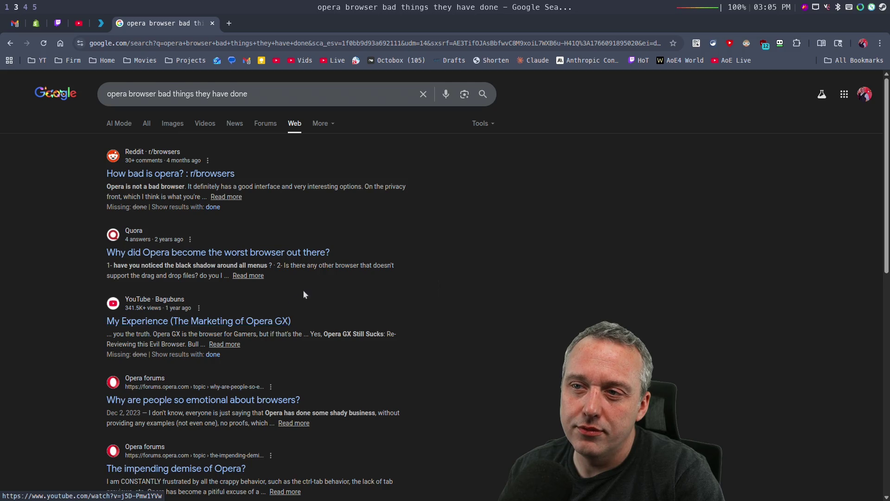
- Browse the results and open the Quora thread 'Why did Opera become the worst browser out there?'
{"action": "scroll", "coordinate": [302, 291], "scroll_direction": "down", "scroll_amount": 2}
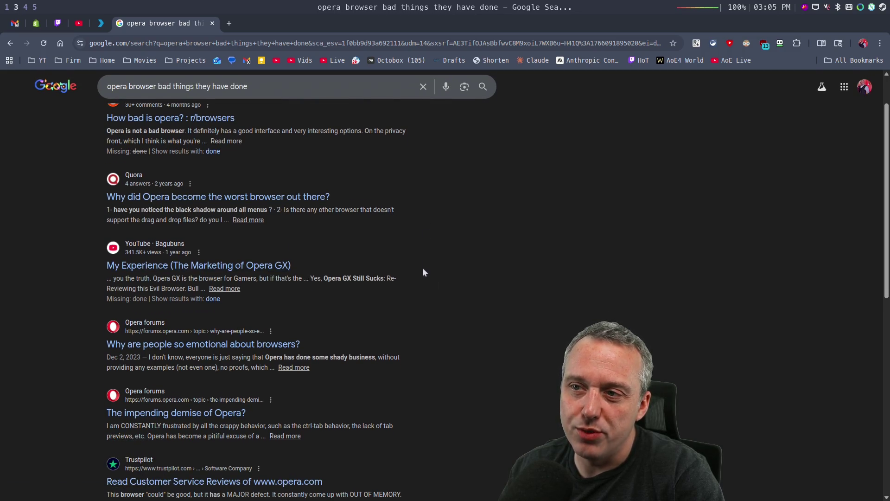
{"action": "scroll", "coordinate": [422, 267], "scroll_direction": "down", "scroll_amount": 2}
{"action": "scroll", "coordinate": [325, 260], "scroll_direction": "down", "scroll_amount": 2}
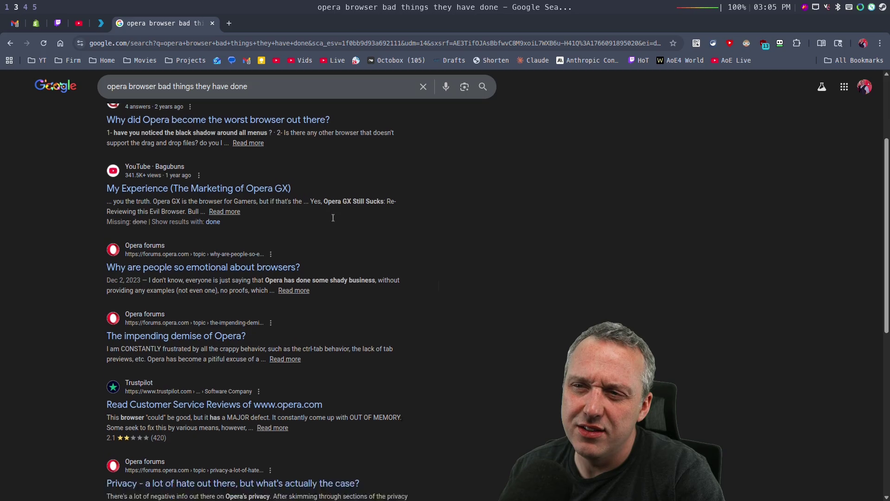
{"action": "scroll", "coordinate": [367, 295], "scroll_direction": "down", "scroll_amount": 2}
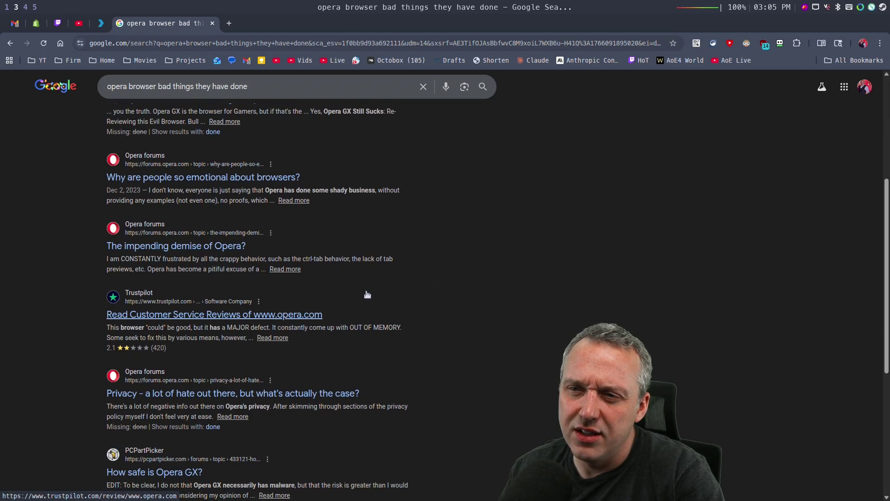
{"action": "scroll", "coordinate": [368, 293], "scroll_direction": "down", "scroll_amount": 2}
{"action": "scroll", "coordinate": [363, 293], "scroll_direction": "down", "scroll_amount": 2}
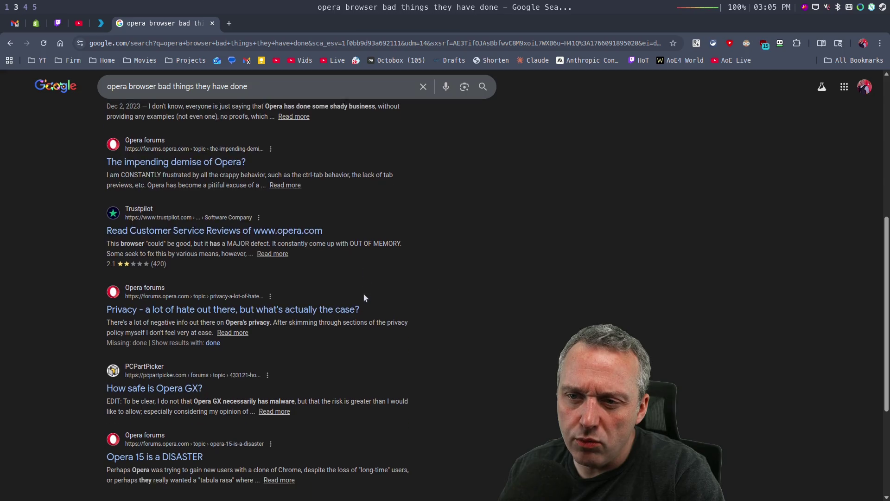
{"action": "scroll", "coordinate": [438, 362], "scroll_direction": "up", "scroll_amount": 4}
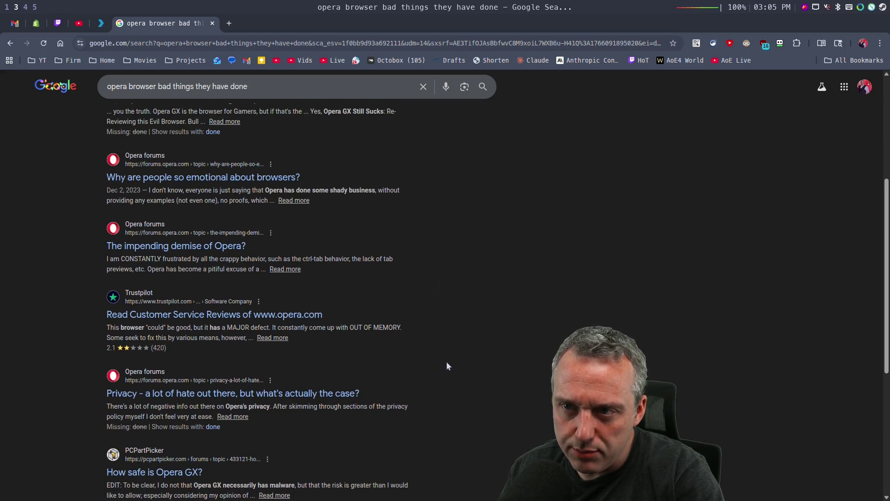
{"action": "scroll", "coordinate": [446, 364], "scroll_direction": "up", "scroll_amount": 6}
{"action": "scroll", "coordinate": [384, 266], "scroll_direction": "up", "scroll_amount": 2}
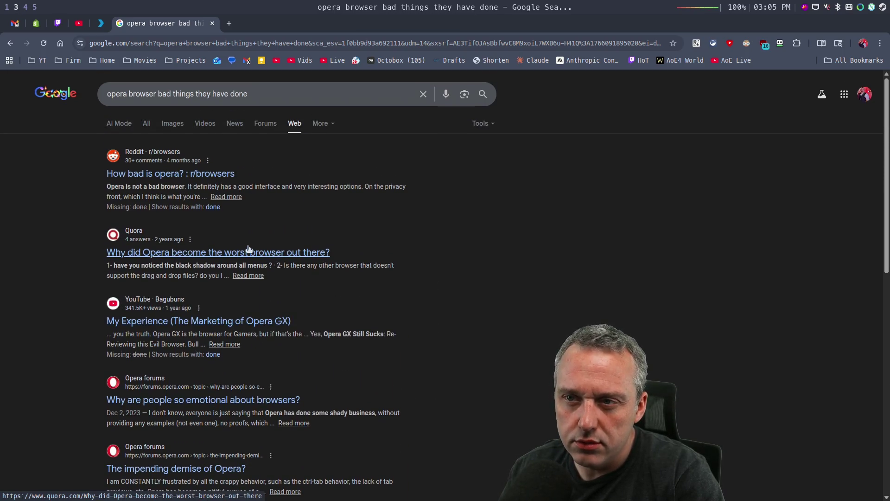
{"action": "left_click", "coordinate": [249, 250]}
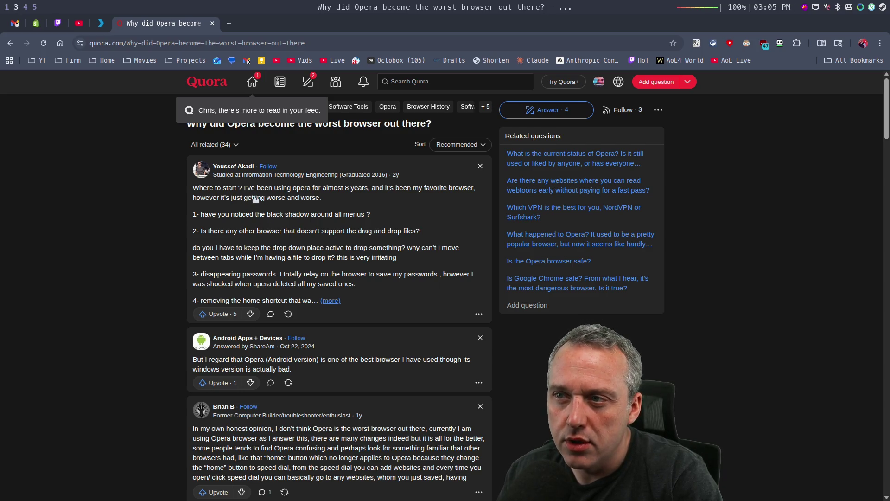
- Expand the top Quora answer and its comments, then select the address bar for a new search
{"action": "left_click", "coordinate": [300, 216]}
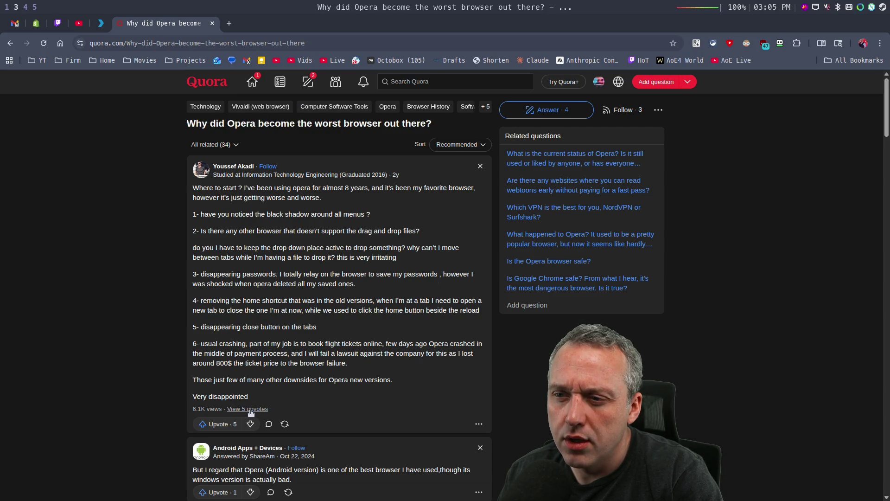
{"action": "left_click", "coordinate": [270, 424]}
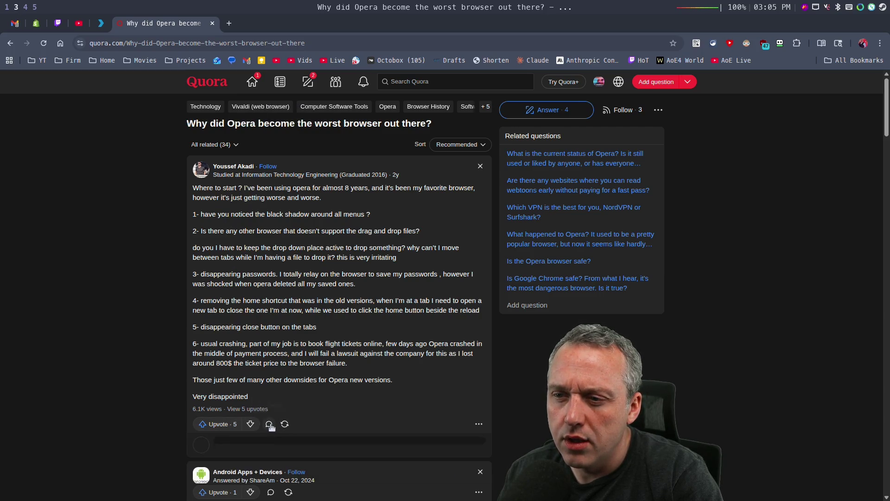
{"action": "left_click_drag", "start_coordinate": [393, 380], "coordinate": [369, 379]}
{"action": "scroll", "coordinate": [371, 378], "scroll_direction": "down", "scroll_amount": 3}
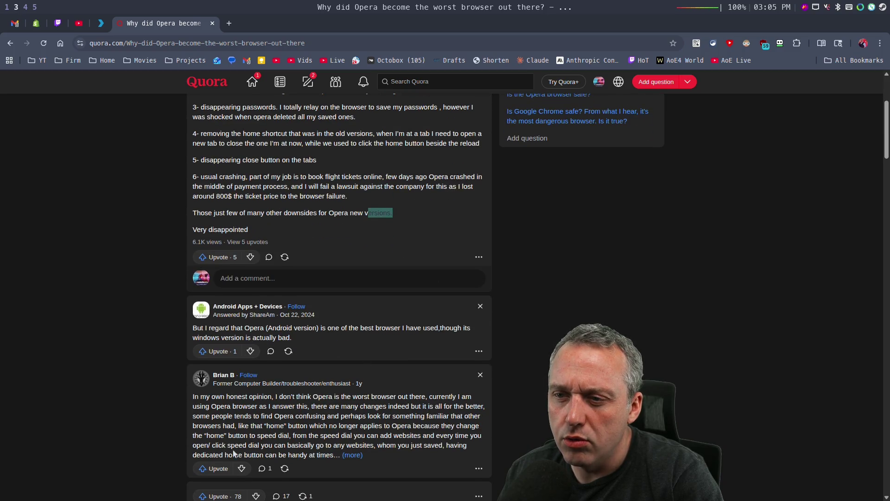
{"action": "scroll", "coordinate": [103, 284], "scroll_direction": "up", "scroll_amount": 3}
{"action": "left_click", "coordinate": [213, 43]}
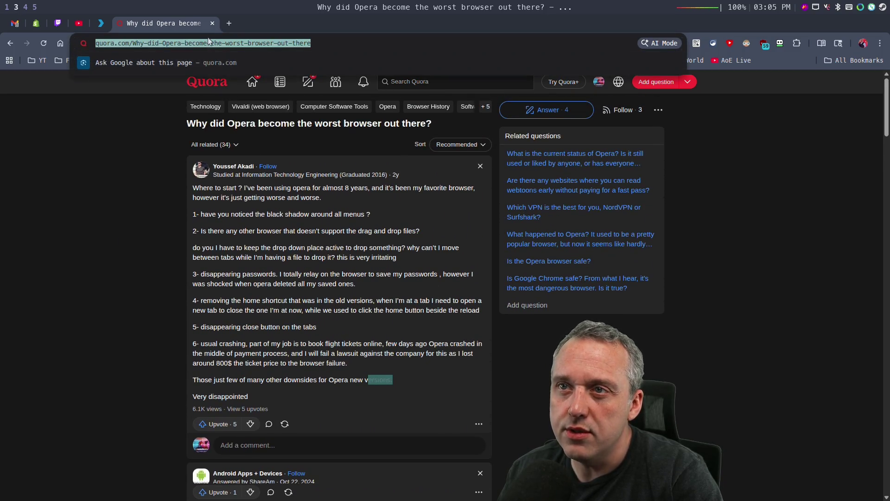
- Search Google for 'Opera Browser predatory loans' and open the Engadget article from the results
{"action": "type", "text": "O"}
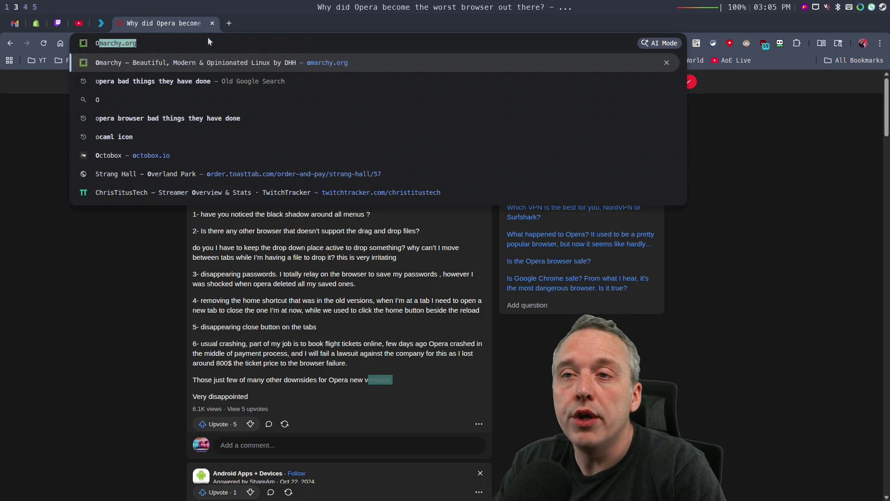
{"action": "type", "text": "pera Browser pred"}
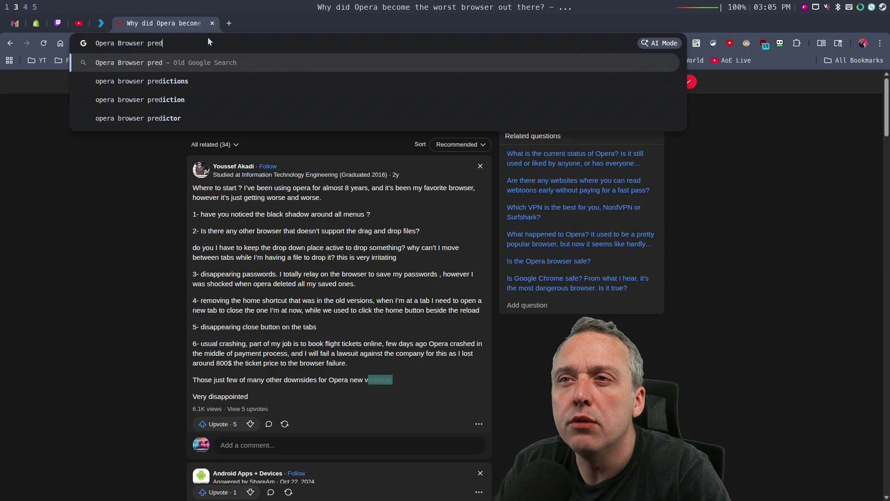
{"action": "type", "text": "atory loans"}
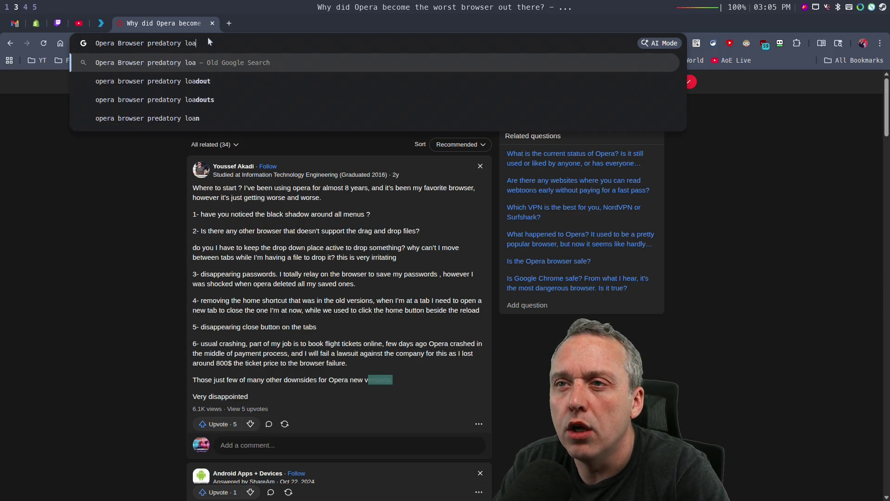
{"action": "key", "text": "Return"}
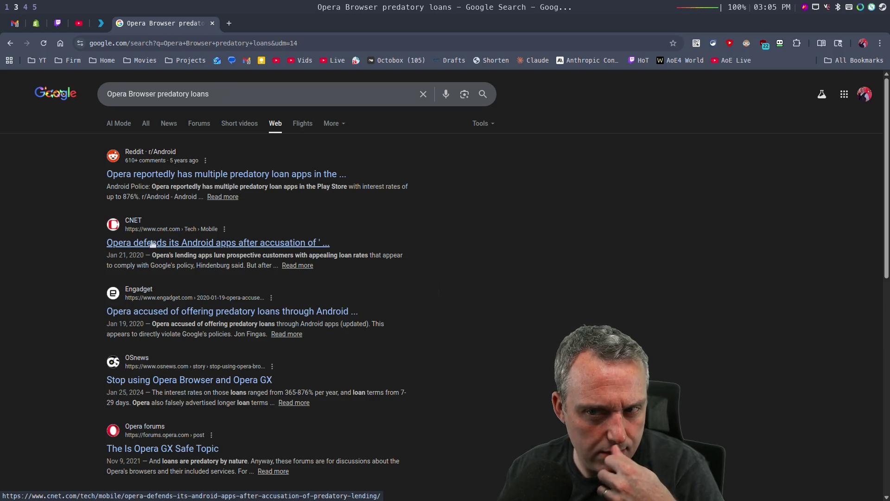
{"action": "left_click", "coordinate": [240, 312]}
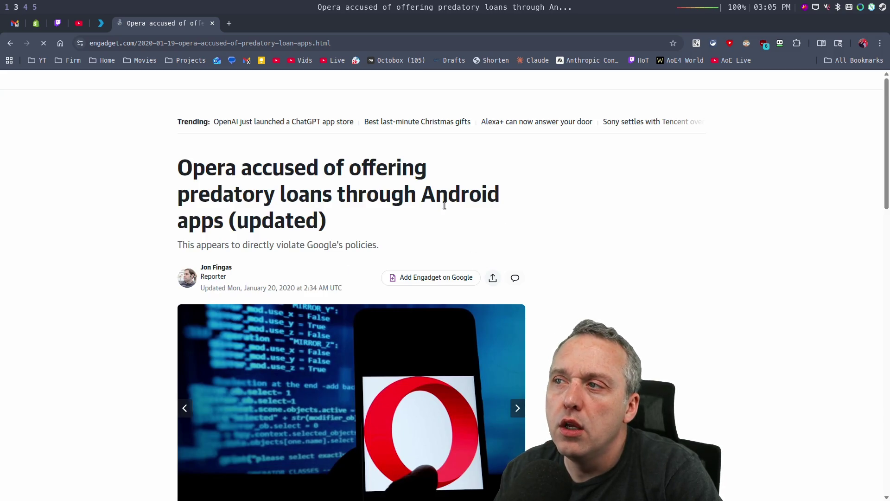
- Turn on Dark Reader dark mode for the Engadget article page
{"action": "left_click", "coordinate": [747, 43]}
{"action": "left_click", "coordinate": [711, 85]}
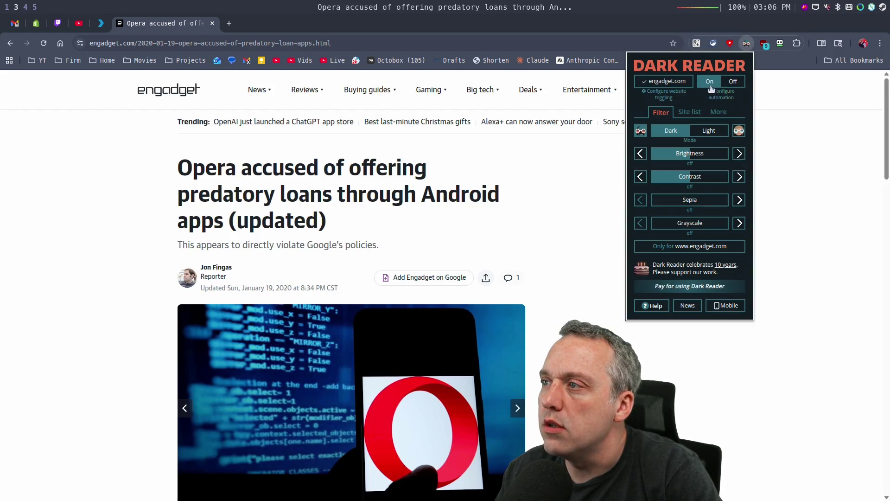
{"action": "left_click", "coordinate": [559, 226]}
{"action": "scroll", "coordinate": [584, 201], "scroll_direction": "down", "scroll_amount": 2}
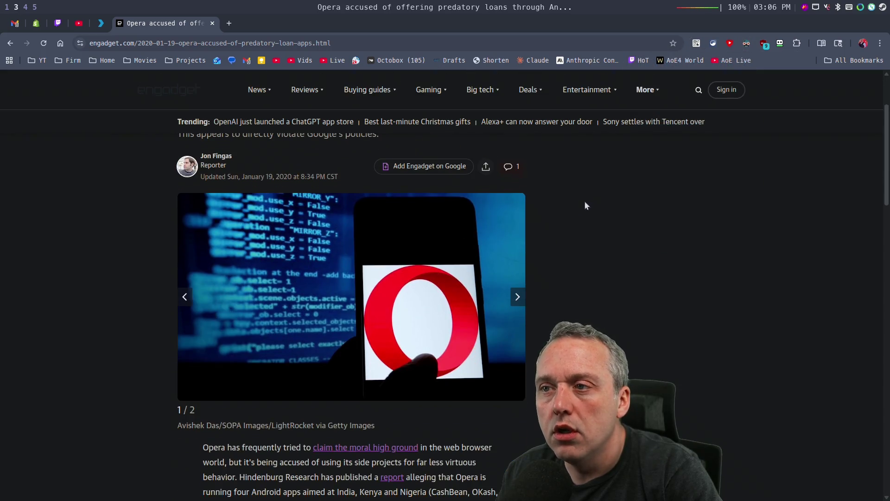
{"action": "scroll", "coordinate": [258, 203], "scroll_direction": "up", "scroll_amount": 1}
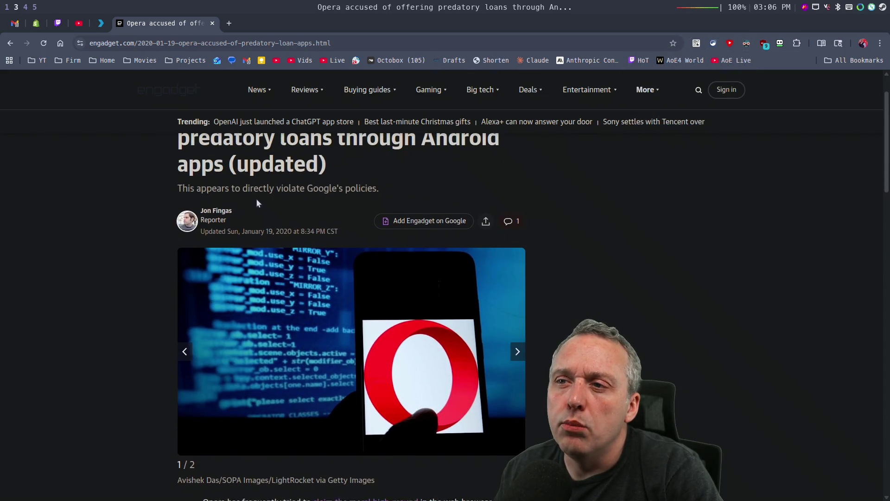
{"action": "scroll", "coordinate": [256, 204], "scroll_direction": "down", "scroll_amount": 4}
{"action": "scroll", "coordinate": [261, 319], "scroll_direction": "down", "scroll_amount": 1}
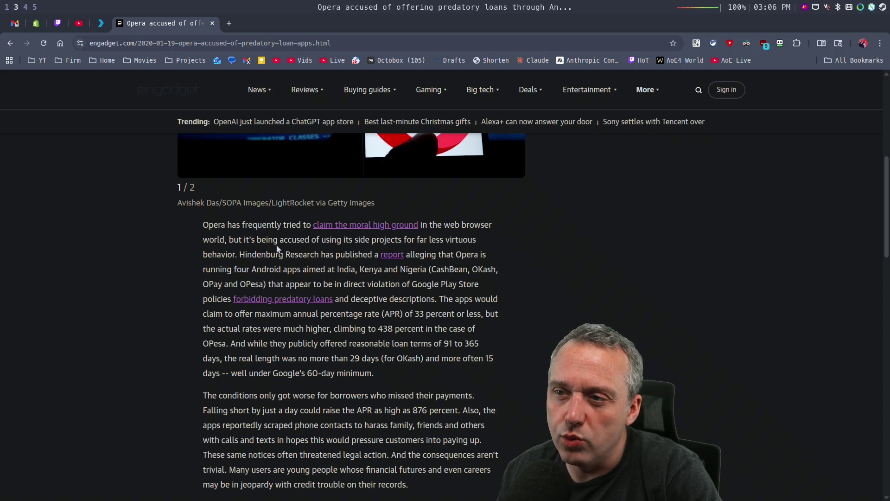
- Read through the article's Hindenburg allegations and Opera's 1/20 update
{"action": "scroll", "coordinate": [295, 253], "scroll_direction": "down", "scroll_amount": 1}
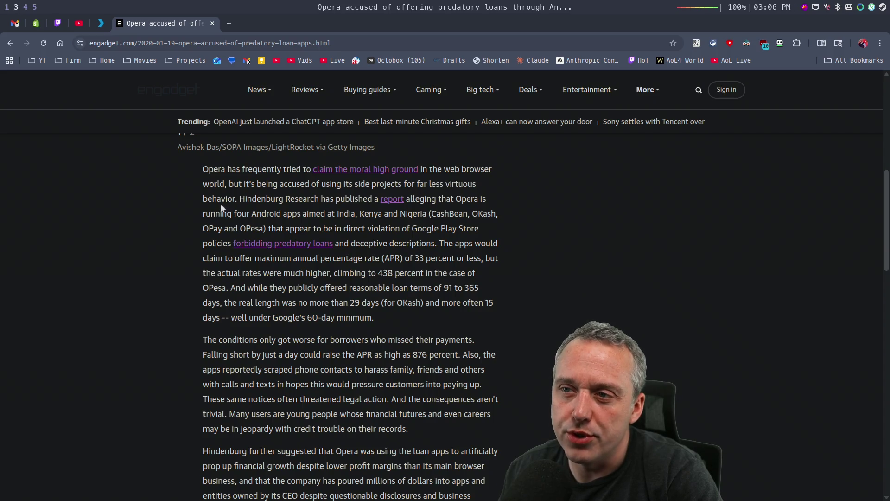
{"action": "scroll", "coordinate": [292, 212], "scroll_direction": "down", "scroll_amount": 1}
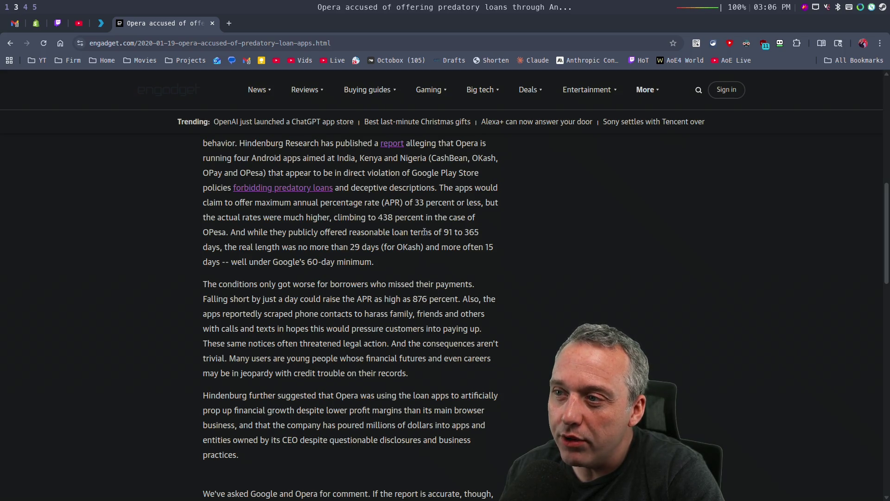
{"action": "scroll", "coordinate": [284, 248], "scroll_direction": "down", "scroll_amount": 2}
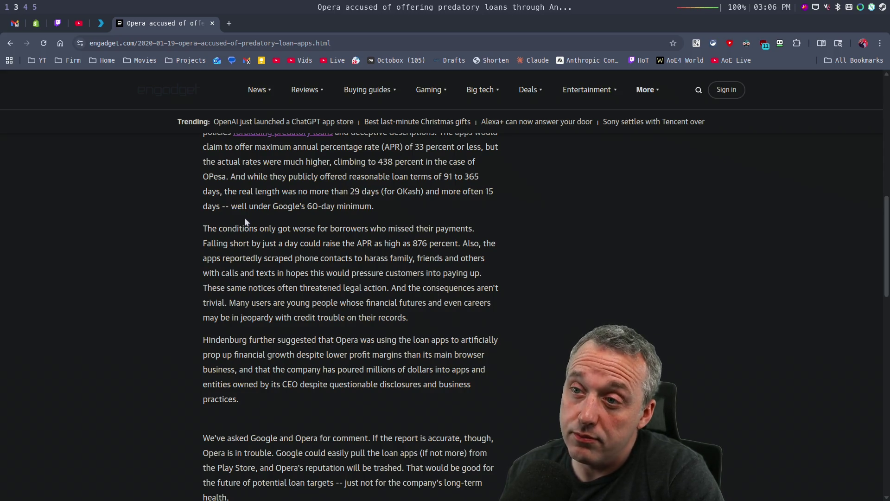
{"action": "scroll", "coordinate": [246, 222], "scroll_direction": "down", "scroll_amount": 2}
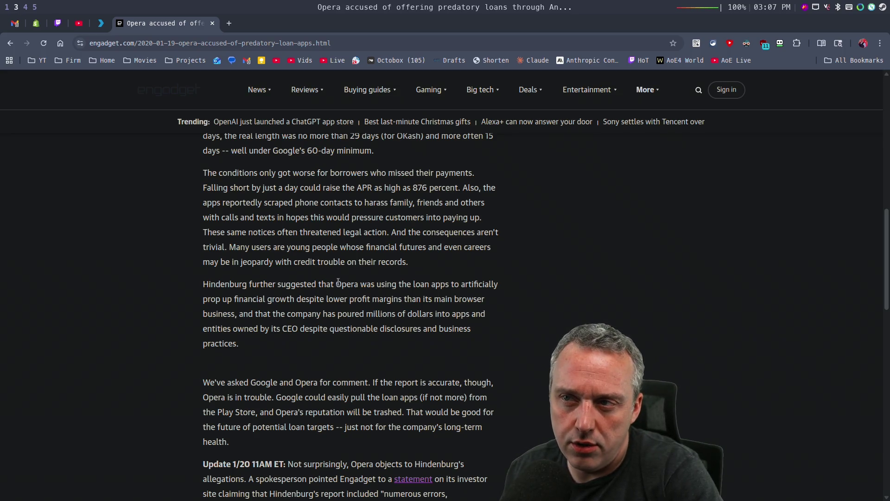
{"action": "scroll", "coordinate": [355, 286], "scroll_direction": "up", "scroll_amount": 2}
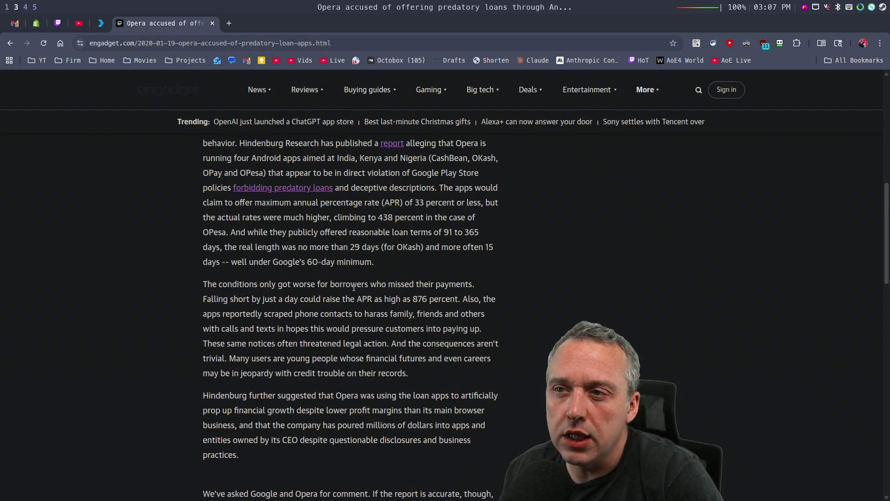
{"action": "scroll", "coordinate": [355, 287], "scroll_direction": "up", "scroll_amount": 1}
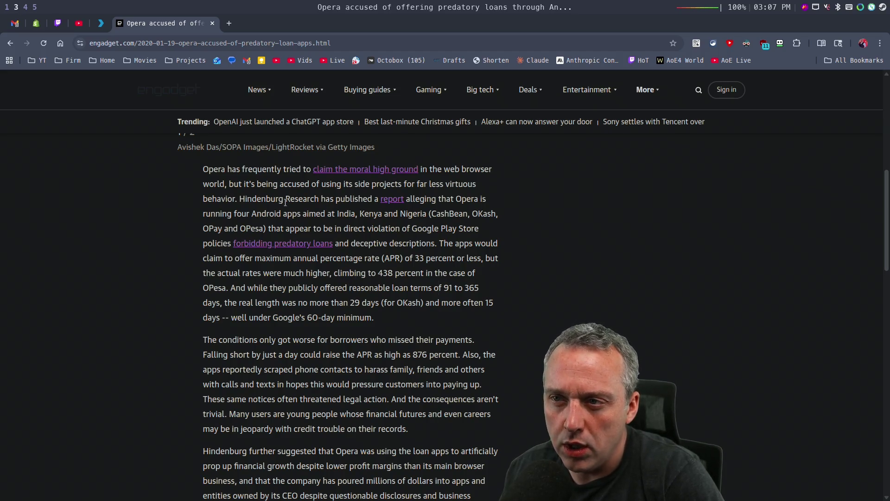
{"action": "scroll", "coordinate": [391, 260], "scroll_direction": "down", "scroll_amount": 1}
{"action": "scroll", "coordinate": [391, 260], "scroll_direction": "up", "scroll_amount": 1}
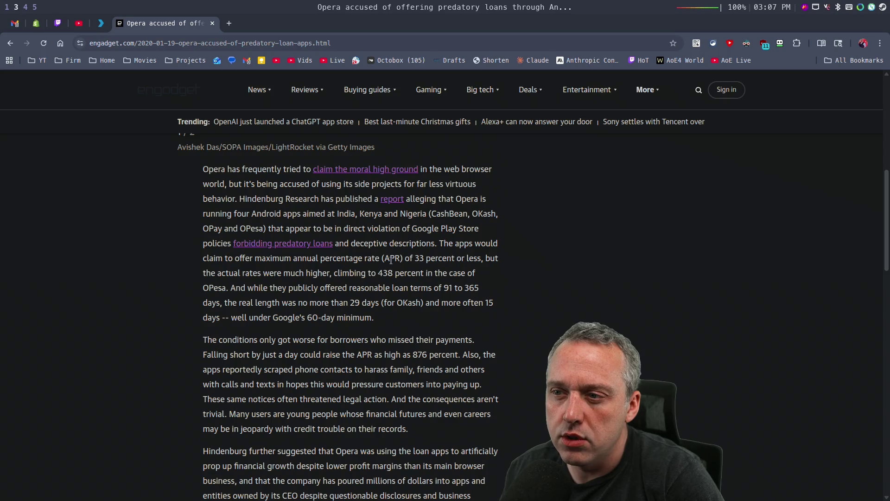
{"action": "scroll", "coordinate": [389, 259], "scroll_direction": "down", "scroll_amount": 2}
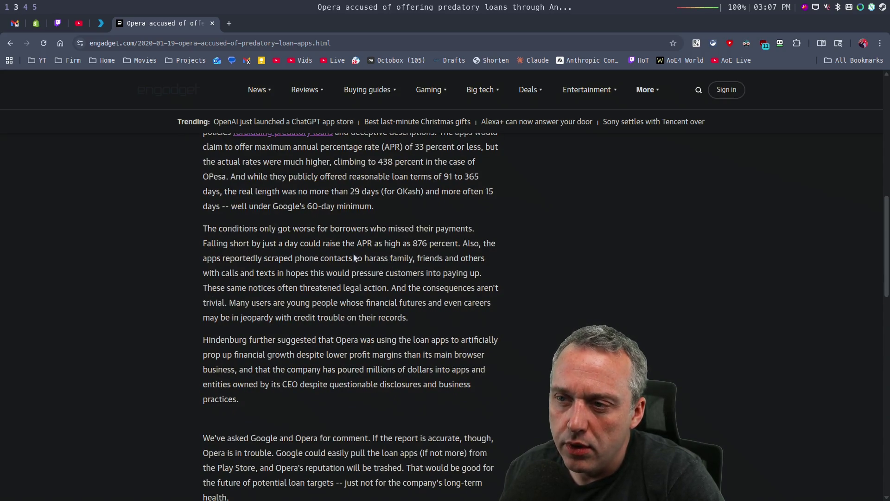
{"action": "scroll", "coordinate": [352, 258], "scroll_direction": "down", "scroll_amount": 1}
{"action": "scroll", "coordinate": [347, 243], "scroll_direction": "down", "scroll_amount": 2}
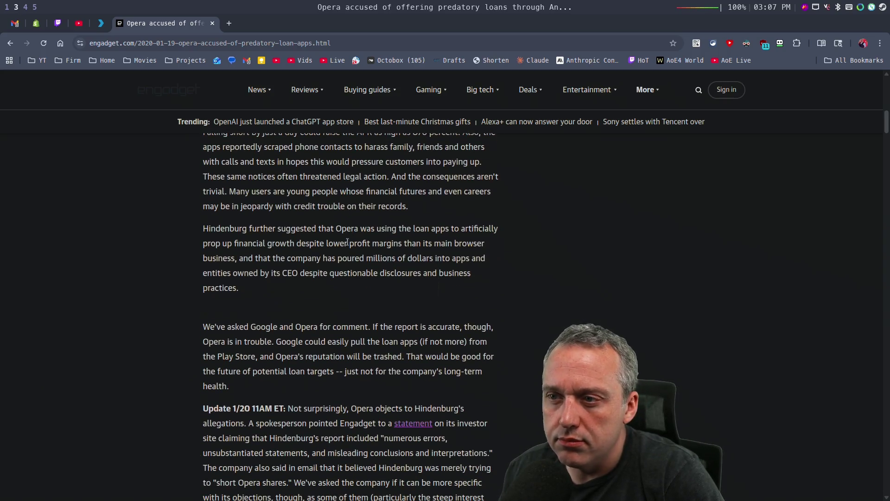
{"action": "scroll", "coordinate": [343, 248], "scroll_direction": "down", "scroll_amount": 1}
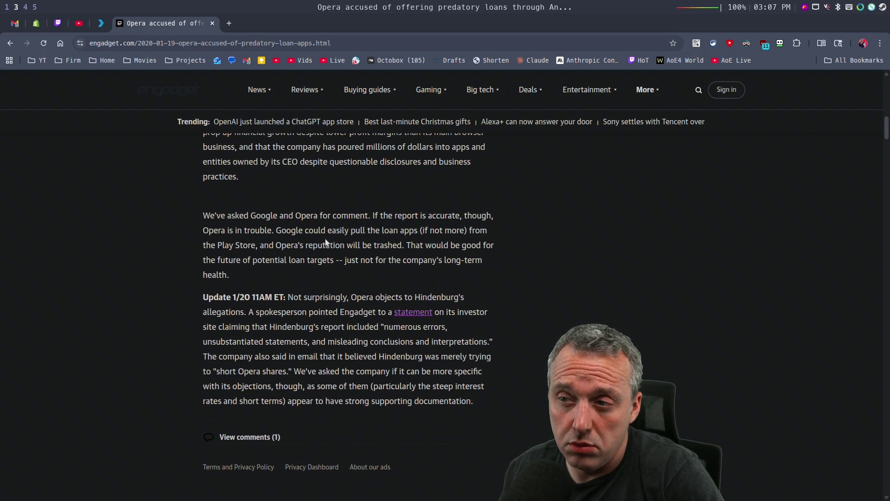
{"action": "scroll", "coordinate": [333, 240], "scroll_direction": "up", "scroll_amount": 2}
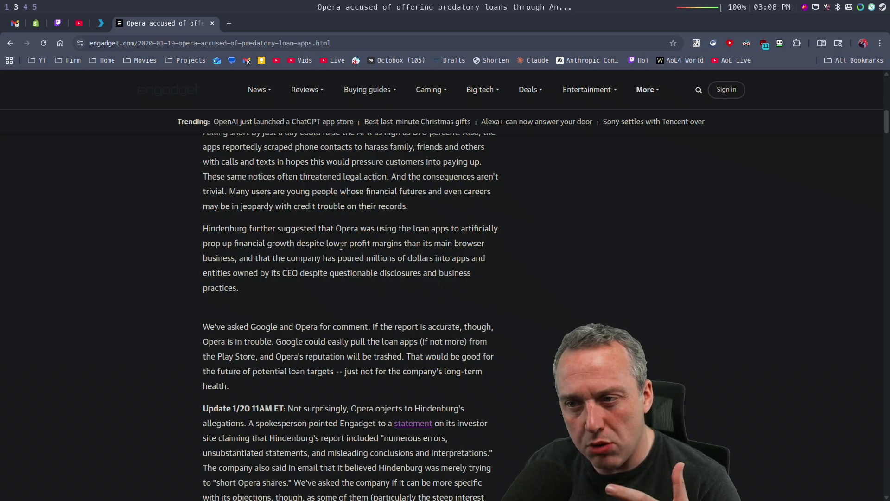
- Go back to the Google results for 'Opera Browser predatory loans'
{"action": "left_click", "coordinate": [10, 43]}
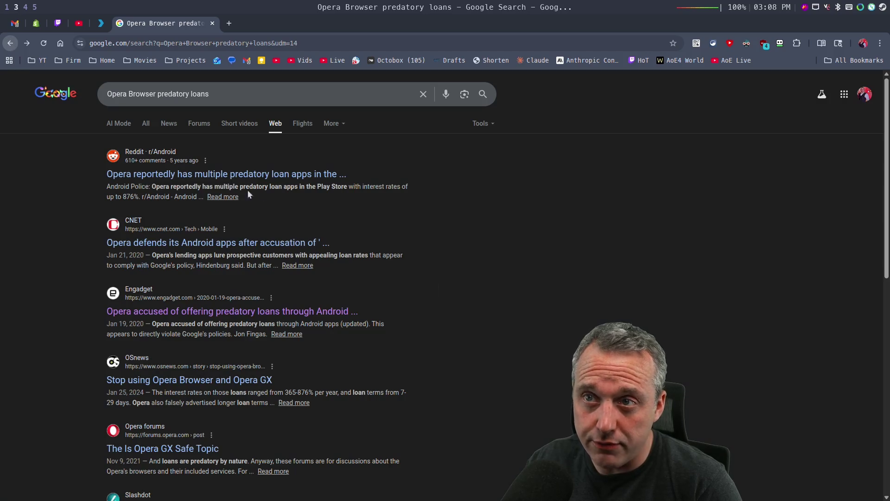
{"action": "scroll", "coordinate": [544, 310], "scroll_direction": "down", "scroll_amount": 1}
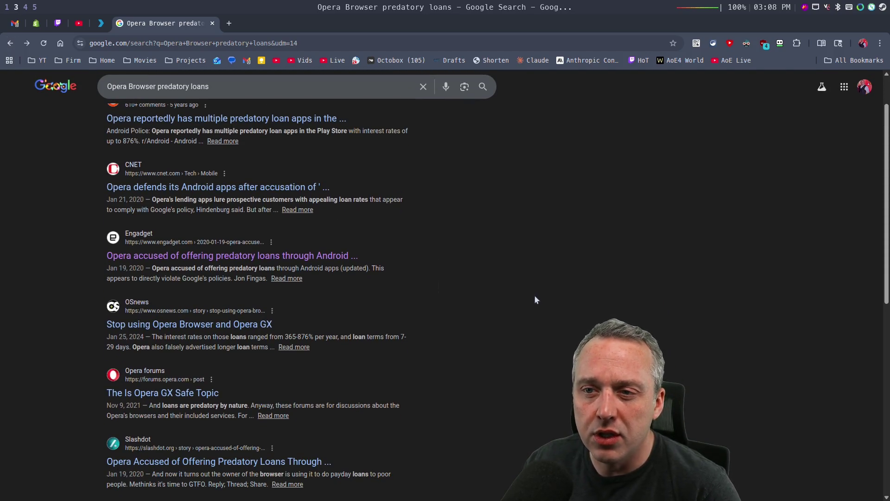
{"action": "scroll", "coordinate": [532, 293], "scroll_direction": "down", "scroll_amount": 1}
{"action": "left_click", "coordinate": [168, 273]}
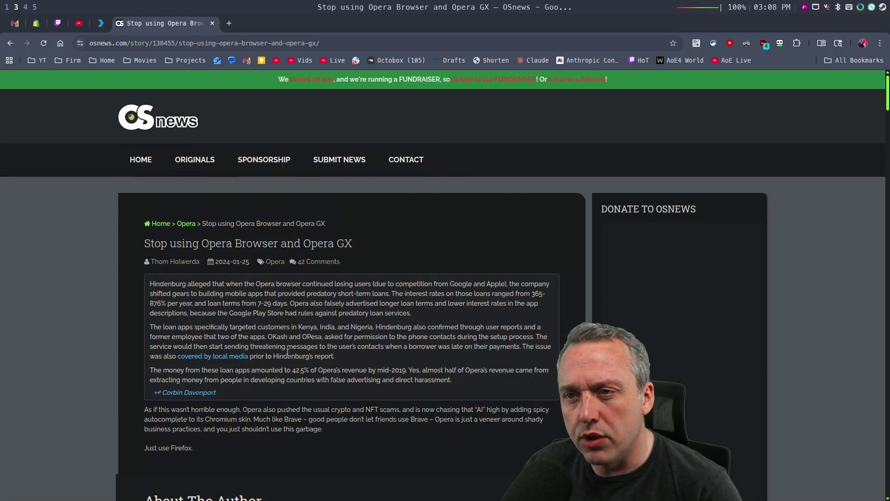
{"action": "scroll", "coordinate": [343, 407], "scroll_direction": "down", "scroll_amount": 1}
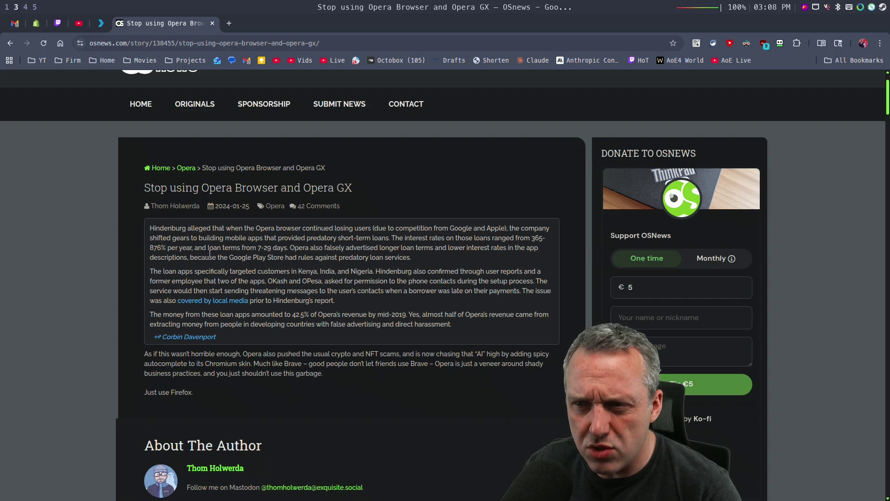
{"action": "mouse_move", "coordinate": [213, 274]}
{"action": "left_mouse_down"}
{"action": "mouse_move", "coordinate": [324, 292]}
{"action": "mouse_move", "coordinate": [299, 292]}
{"action": "mouse_move", "coordinate": [320, 301]}
{"action": "left_mouse_up"}
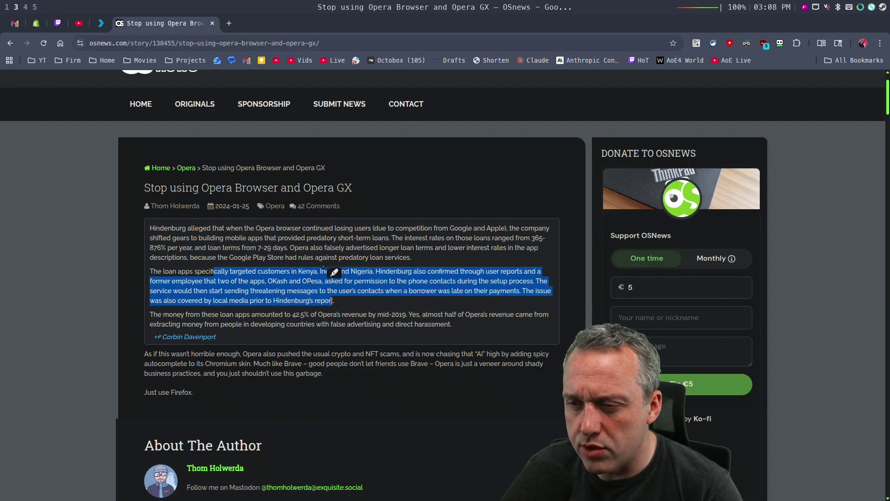
{"action": "left_click", "coordinate": [332, 272]}
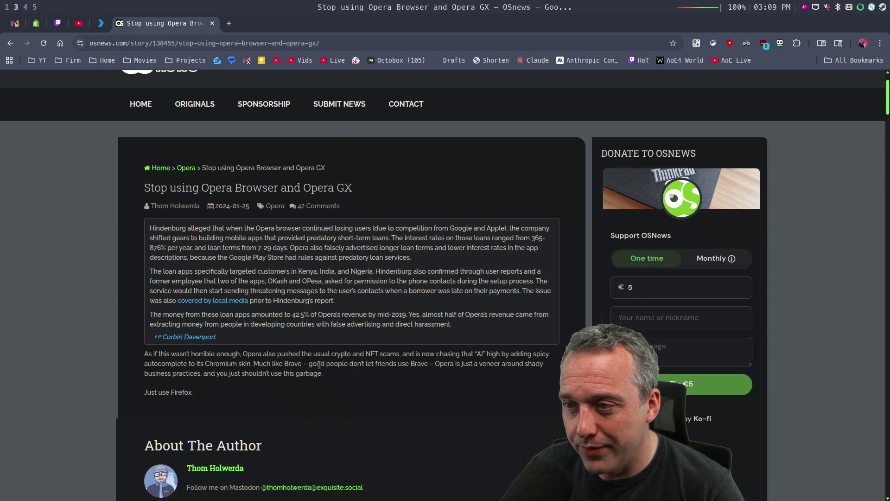
{"action": "left_click_drag", "start_coordinate": [363, 368], "coordinate": [416, 354]}
{"action": "left_click", "coordinate": [449, 371]}
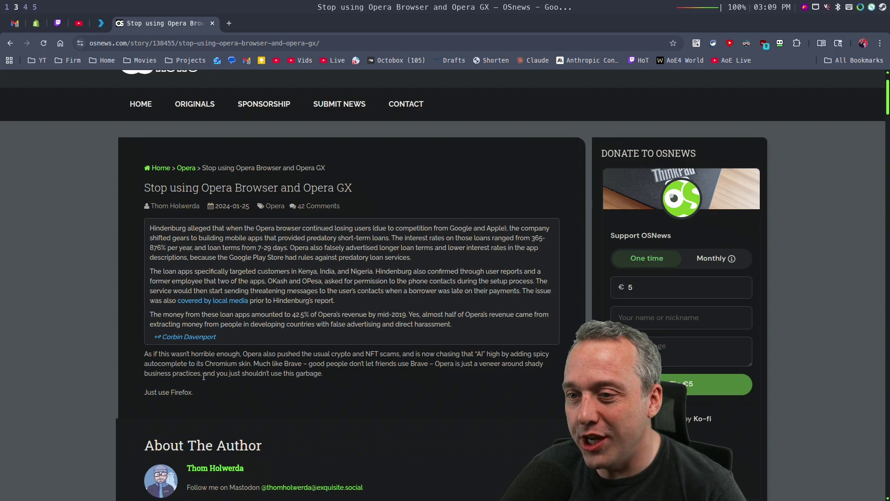
- Scroll past About The Author into the 42 Comments, then switch to the live chats workspace
{"action": "scroll", "coordinate": [367, 373], "scroll_direction": "down", "scroll_amount": 5}
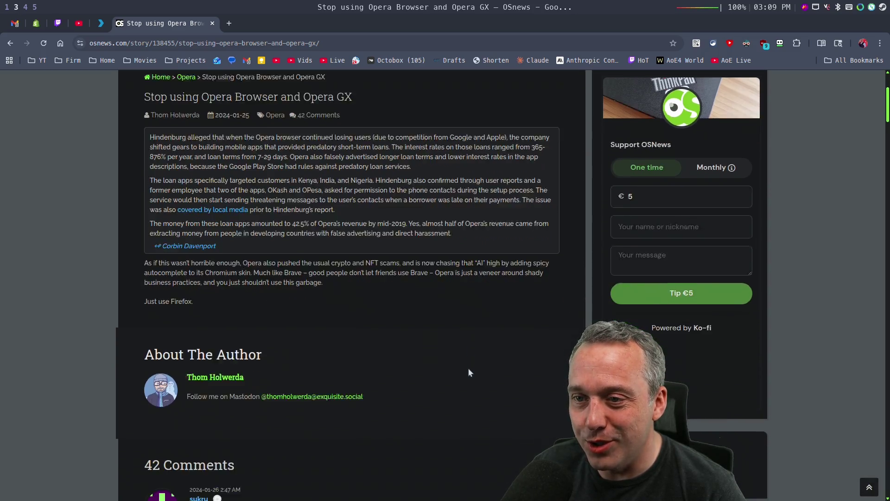
{"action": "scroll", "coordinate": [469, 371], "scroll_direction": "down", "scroll_amount": 3}
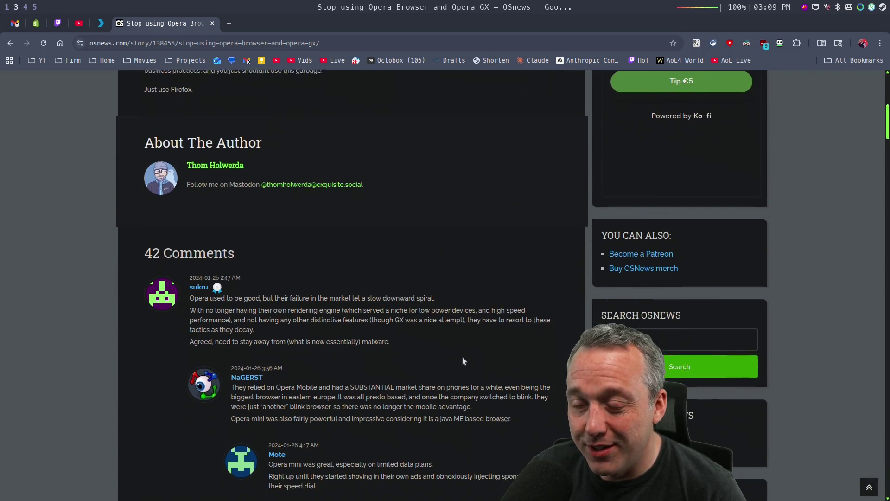
{"action": "scroll", "coordinate": [438, 314], "scroll_direction": "down", "scroll_amount": 1}
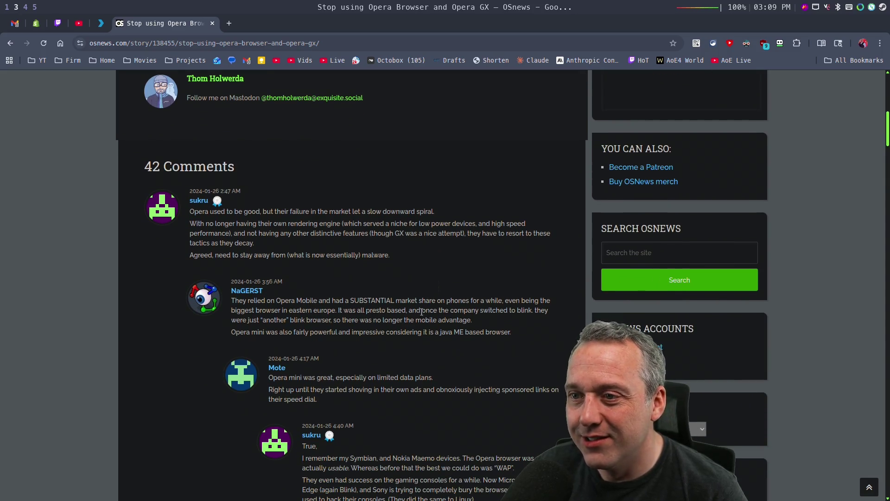
{"action": "scroll", "coordinate": [423, 315], "scroll_direction": "down", "scroll_amount": 1}
{"action": "scroll", "coordinate": [423, 315], "scroll_direction": "down", "scroll_amount": 1}
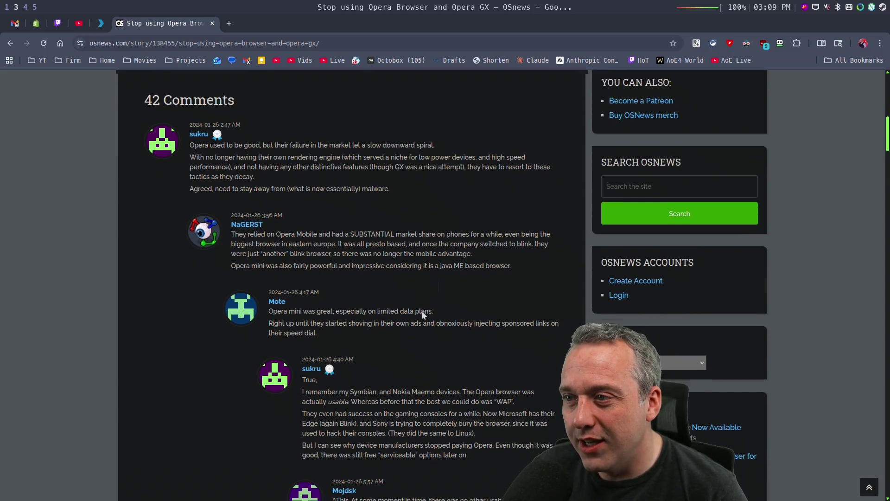
{"action": "scroll", "coordinate": [422, 315], "scroll_direction": "down", "scroll_amount": 2}
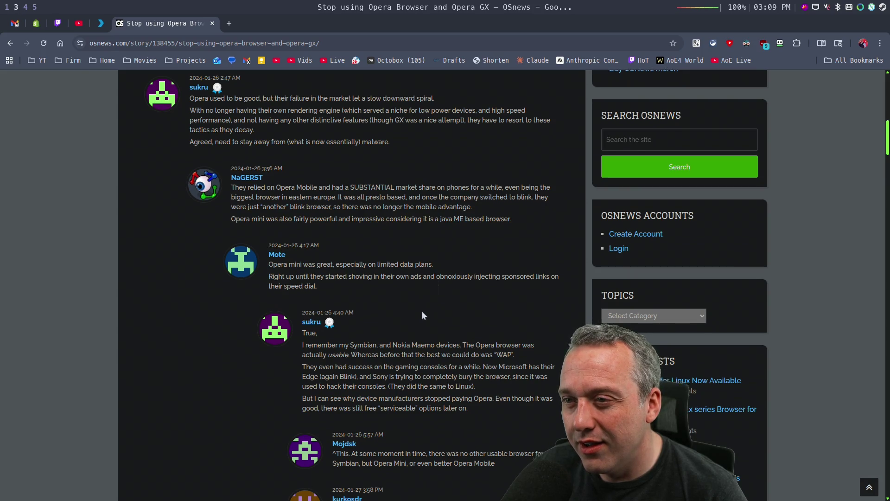
{"action": "scroll", "coordinate": [422, 315], "scroll_direction": "down", "scroll_amount": 4}
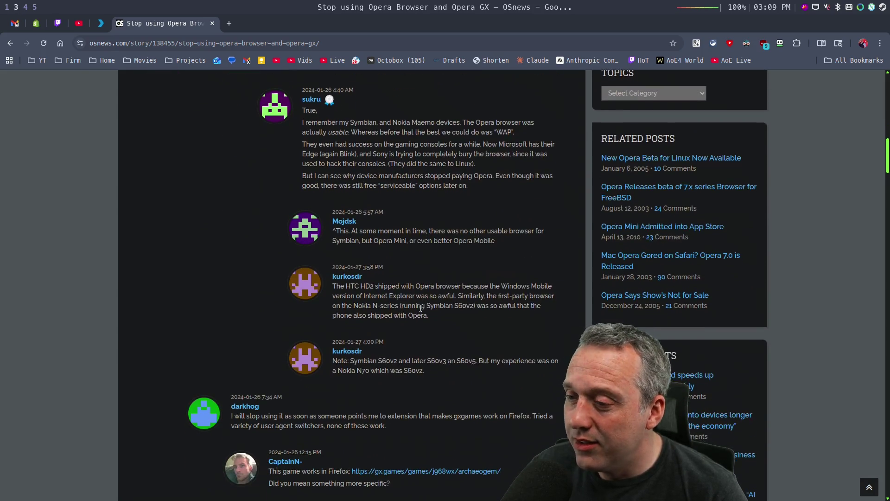
{"action": "scroll", "coordinate": [421, 310], "scroll_direction": "down", "scroll_amount": 1}
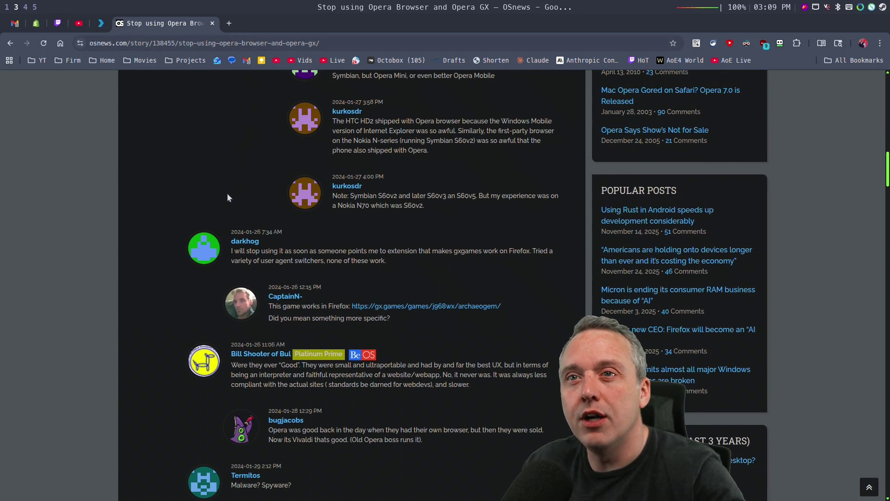
{"action": "key", "text": "super+5"}
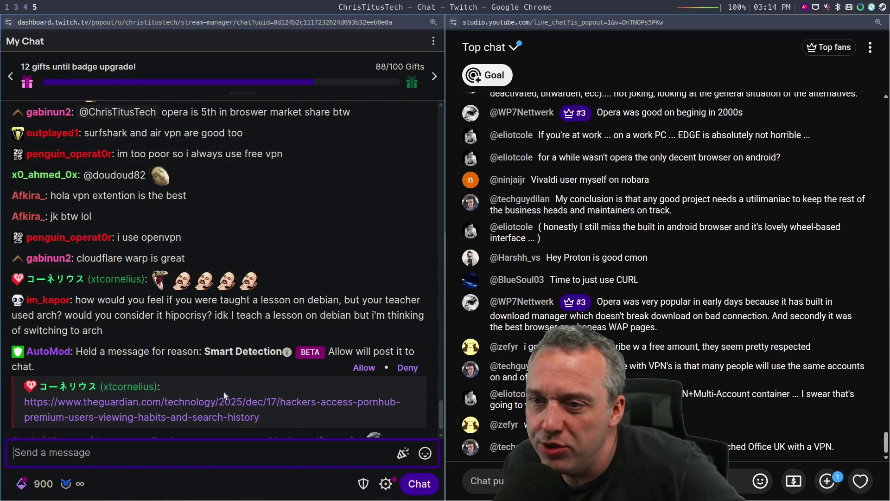
- Bring up the AutoMod-held link message awaiting review in the Twitch chat
{"action": "mouse_move", "coordinate": [346, 269]}
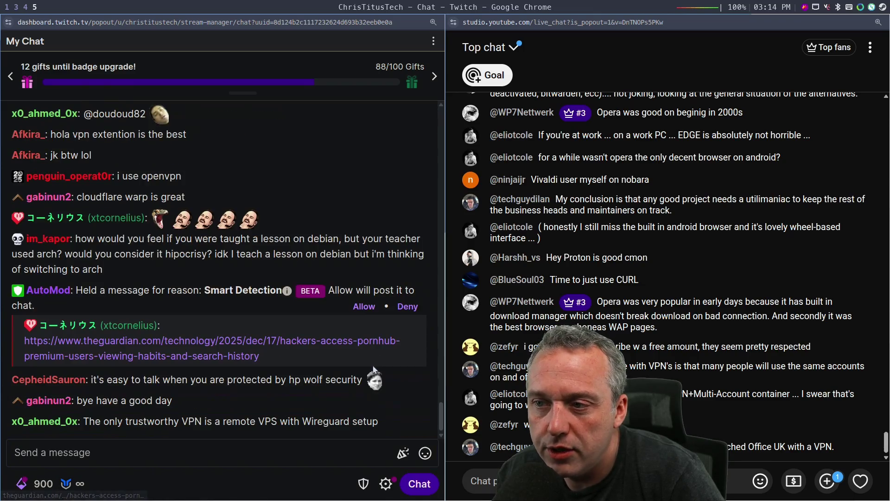
- Approve the AutoMod-held Guardian link message and return to the browser workspace
{"action": "left_click", "coordinate": [364, 306]}
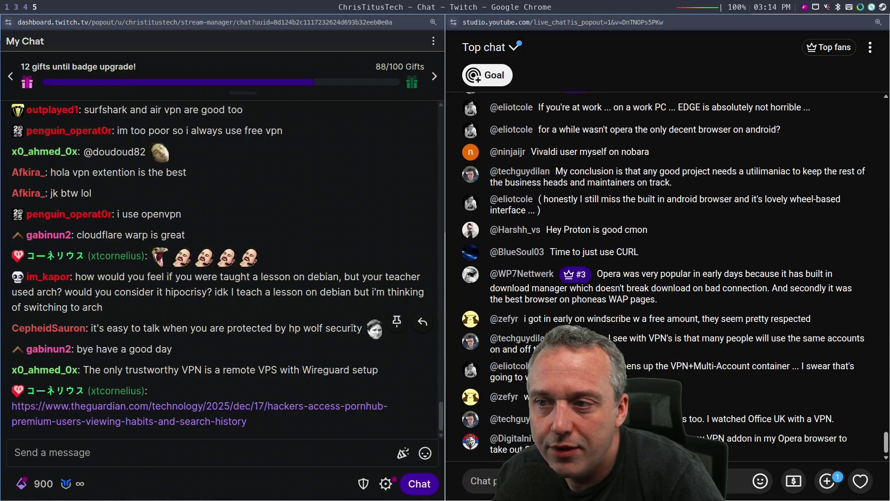
{"action": "key", "text": "super+4"}
{"action": "key", "text": "super+1"}
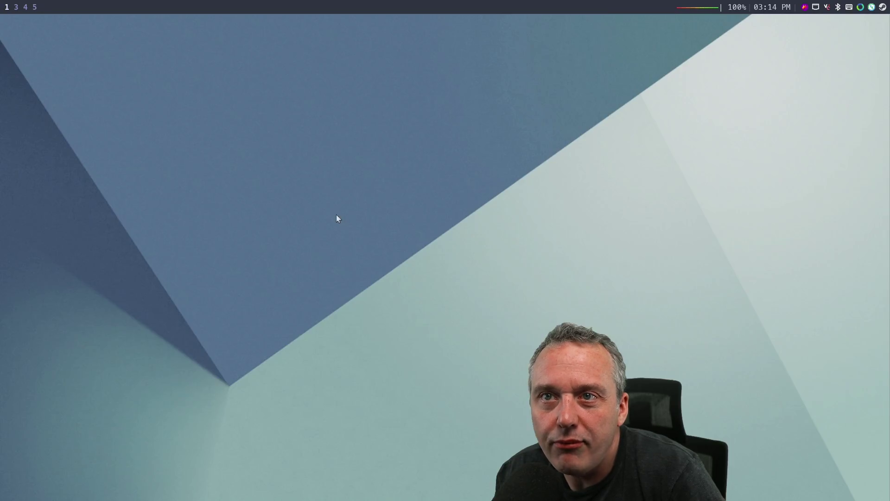
{"action": "key", "text": "super+3"}
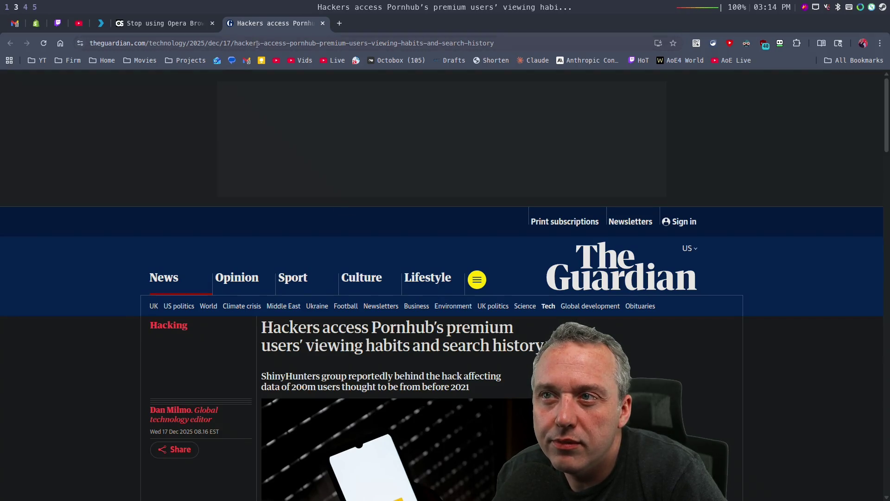
- Open the linutil repository's failed DocGen job log in GitHub Actions
{"action": "left_click", "coordinate": [257, 43]}
{"action": "type", "text": "linut"}
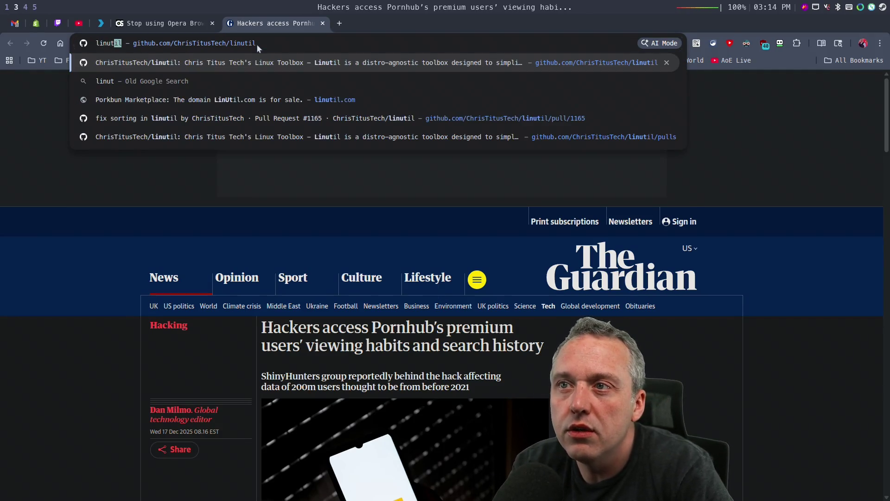
{"action": "key", "text": "Return"}
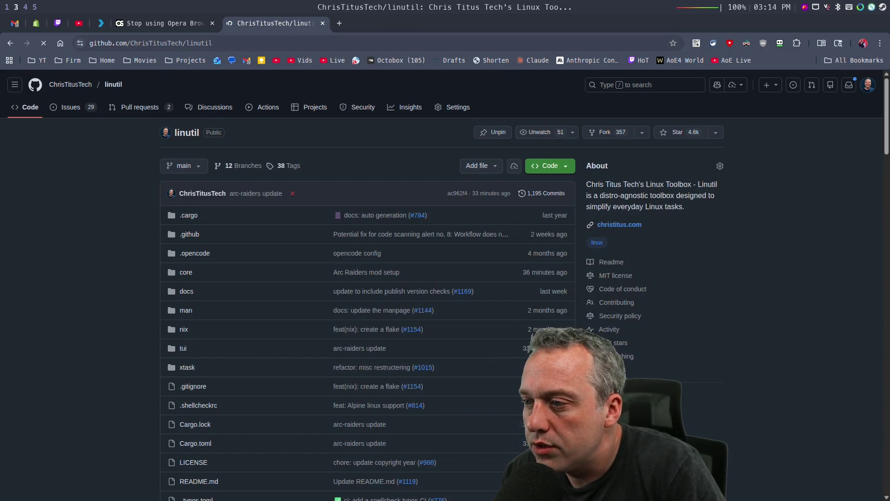
{"action": "left_click", "coordinate": [608, 414]}
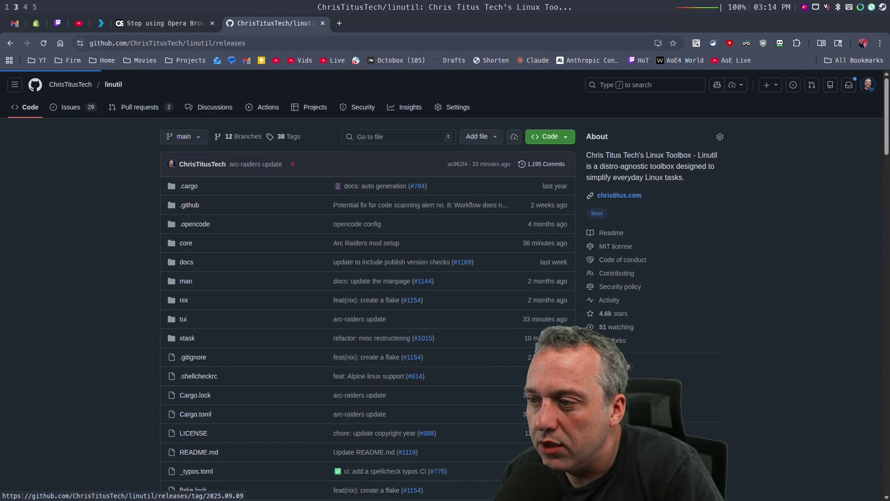
{"action": "left_click", "coordinate": [262, 113]}
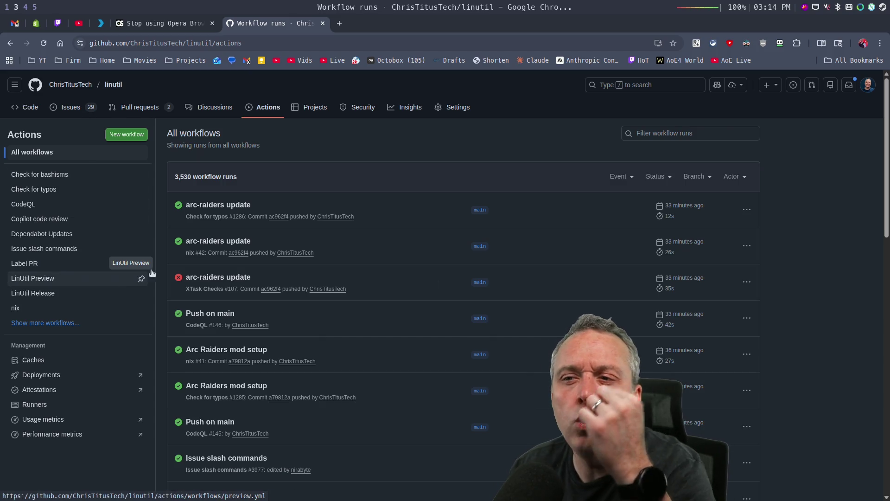
{"action": "left_click", "coordinate": [218, 279]}
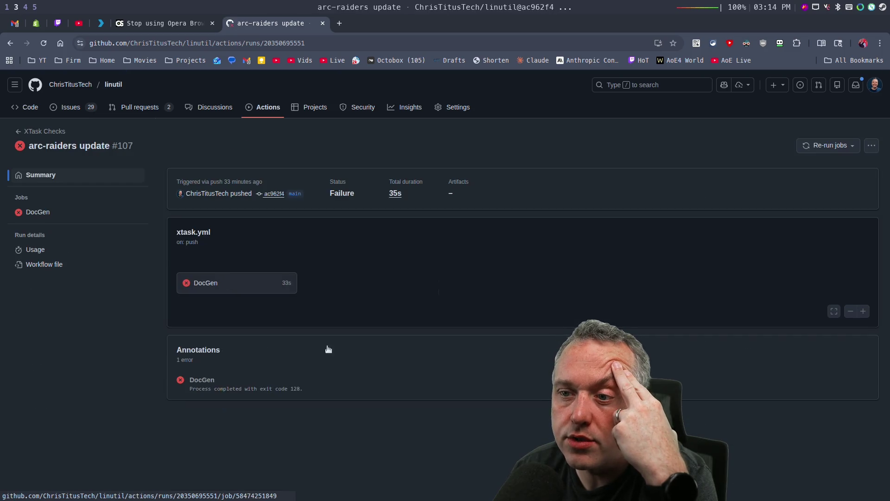
{"action": "left_click", "coordinate": [221, 286]}
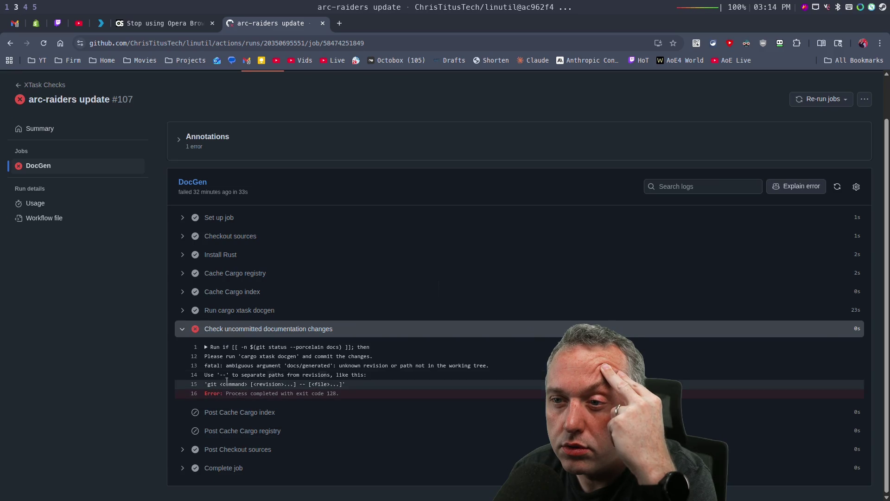
- Copy the 'cargo xtask docgen' command from the failing step's script and switch to the terminal
{"action": "left_click", "coordinate": [207, 349]}
{"action": "scroll", "coordinate": [411, 350], "scroll_direction": "down", "scroll_amount": 2}
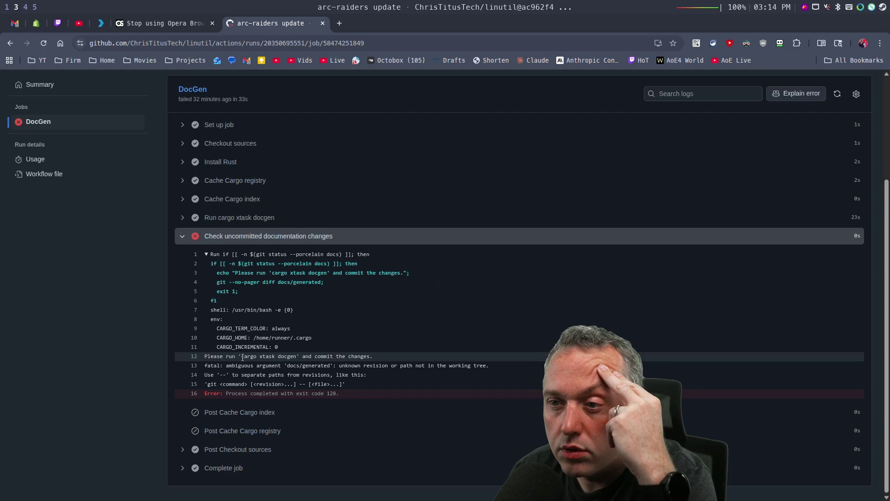
{"action": "mouse_move", "coordinate": [276, 356]}
{"action": "left_mouse_down"}
{"action": "mouse_move", "coordinate": [243, 357]}
{"action": "mouse_move", "coordinate": [296, 356]}
{"action": "left_mouse_up"}
{"action": "right_click", "coordinate": [296, 357]}
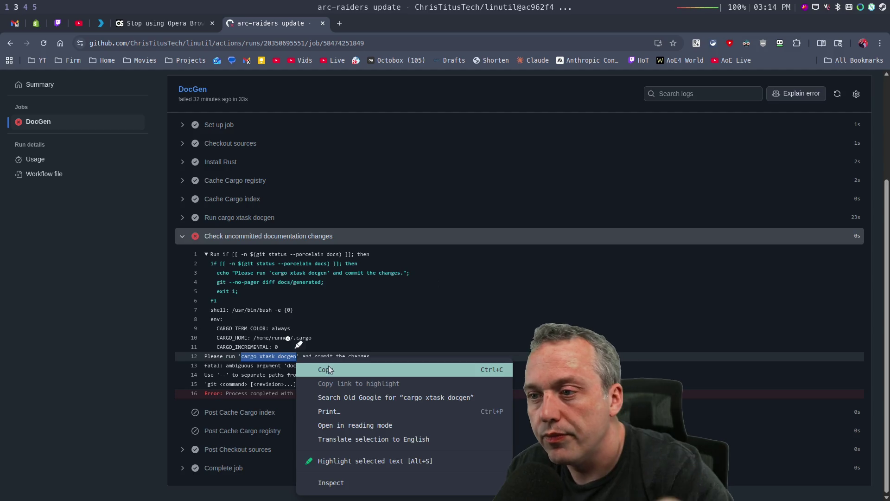
{"action": "left_click", "coordinate": [306, 370]}
{"action": "key", "text": "super+1"}
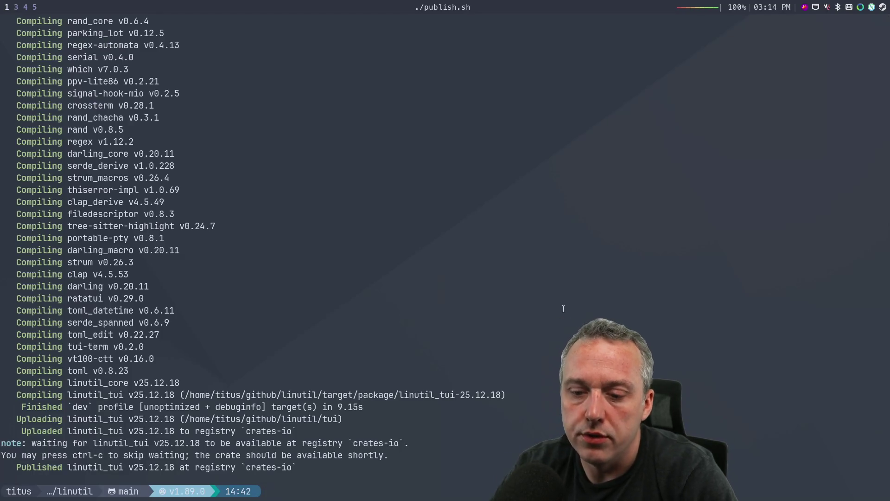
- Run the pasted cargo xtask docgen, commit and push via lazyg 'docs update', then return to the browser
{"action": "key", "text": "ctrl+shift+v"}
{"action": "key", "text": "Return"}
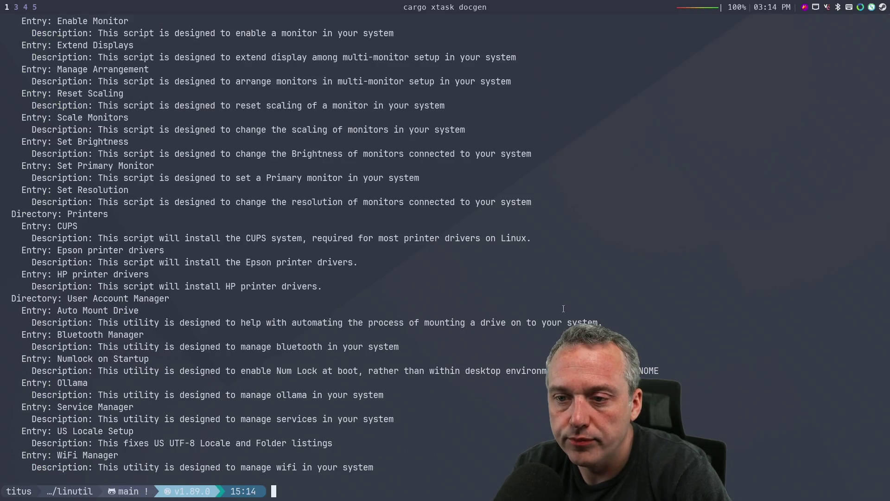
{"action": "type", "text": "lazyg '"}
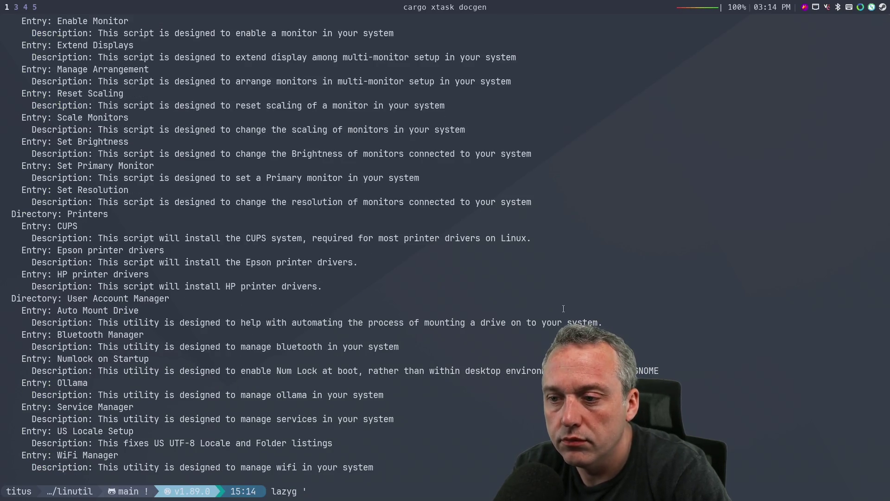
{"action": "type", "text": "docs update'"}
{"action": "key", "text": "Return"}
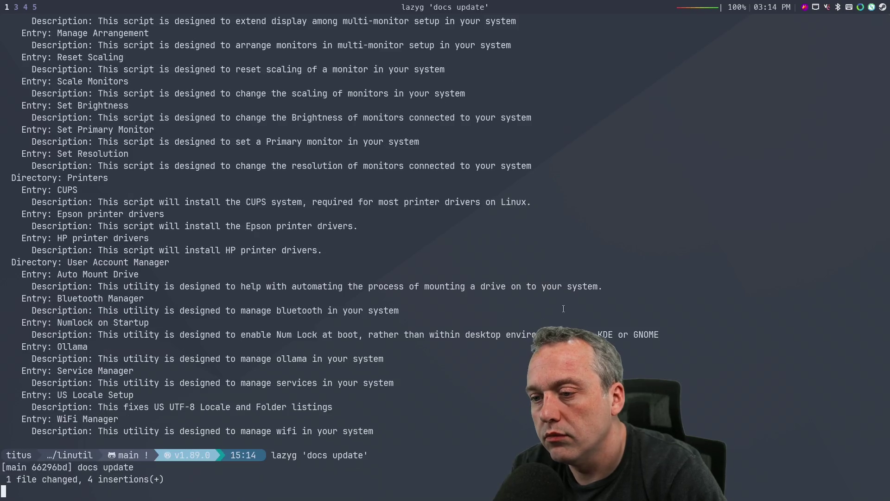
{"action": "key", "text": "super+2"}
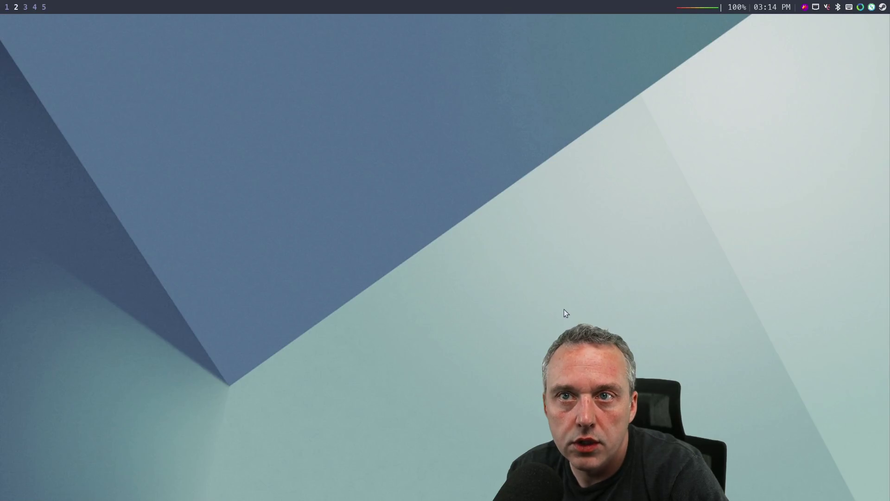
{"action": "key", "text": "super+3"}
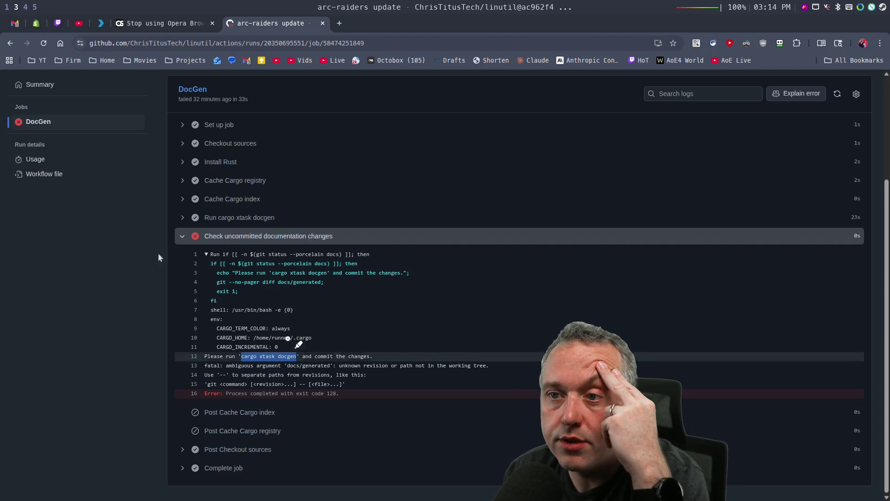
- Collapse the failed docs check log and browse the XTask Checks, LinUtil Release and Preview workflow runs
{"action": "left_click", "coordinate": [204, 236]}
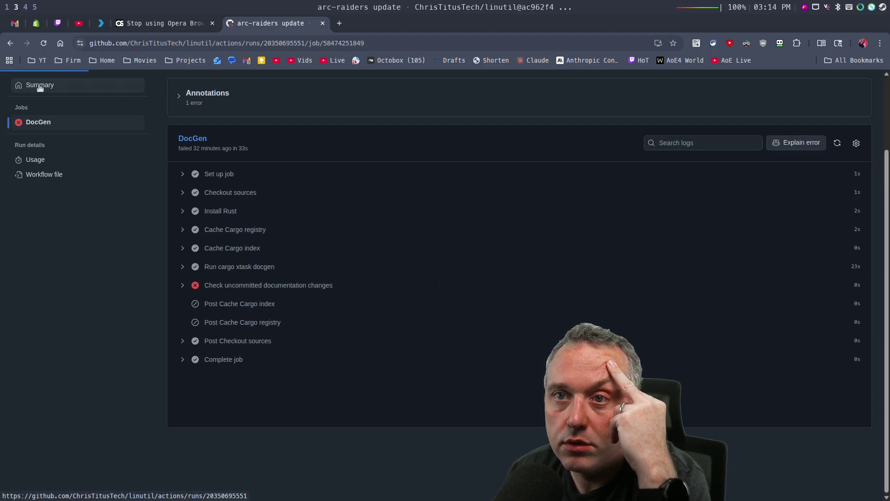
{"action": "left_click", "coordinate": [39, 86]}
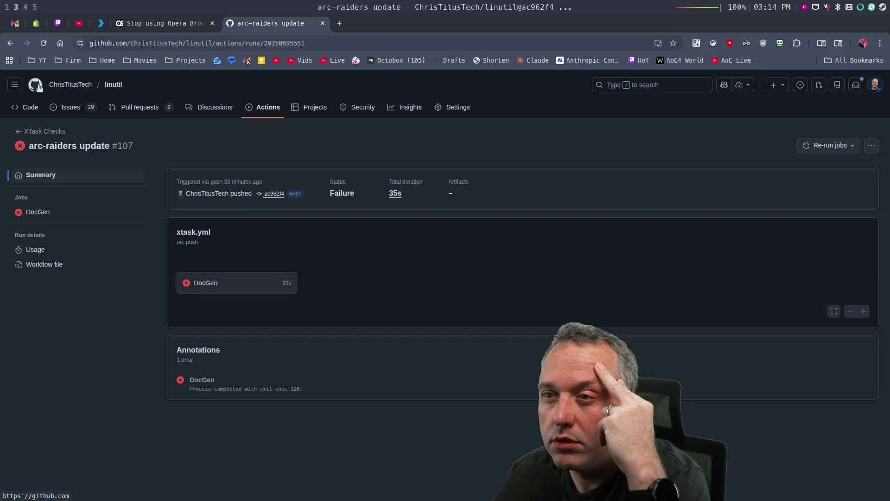
{"action": "left_click", "coordinate": [41, 131]}
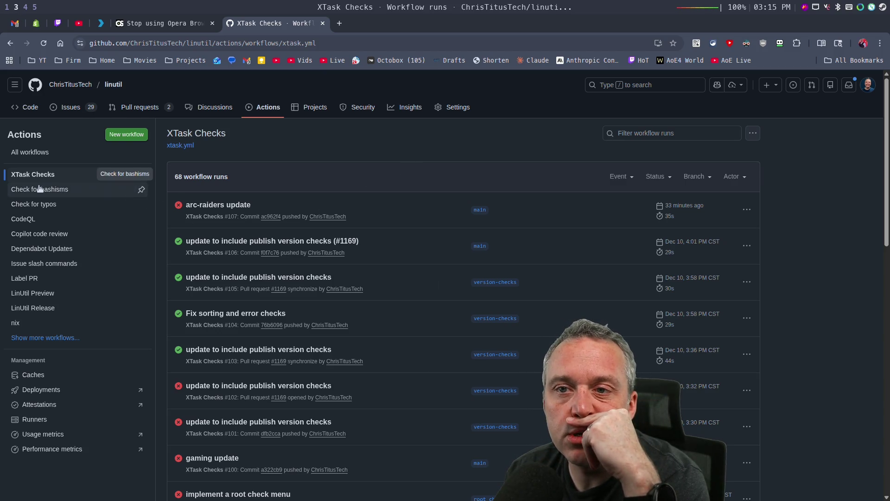
{"action": "left_click", "coordinate": [46, 309]}
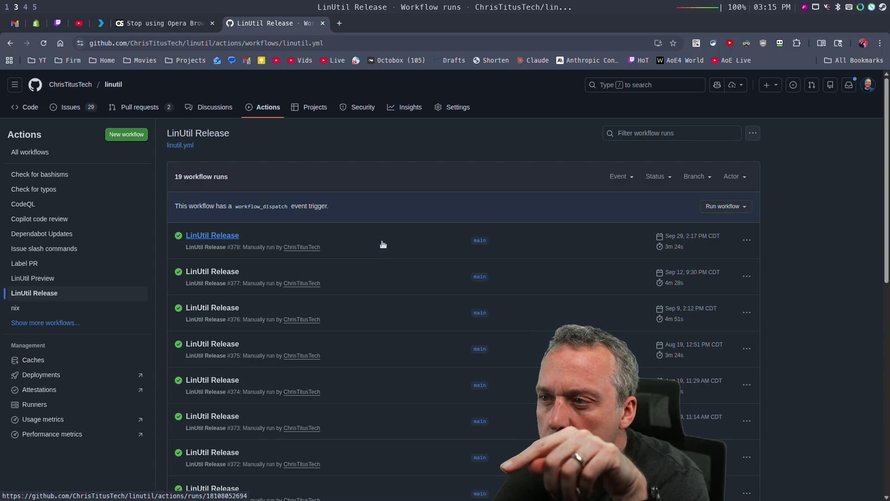
{"action": "left_click", "coordinate": [42, 279]}
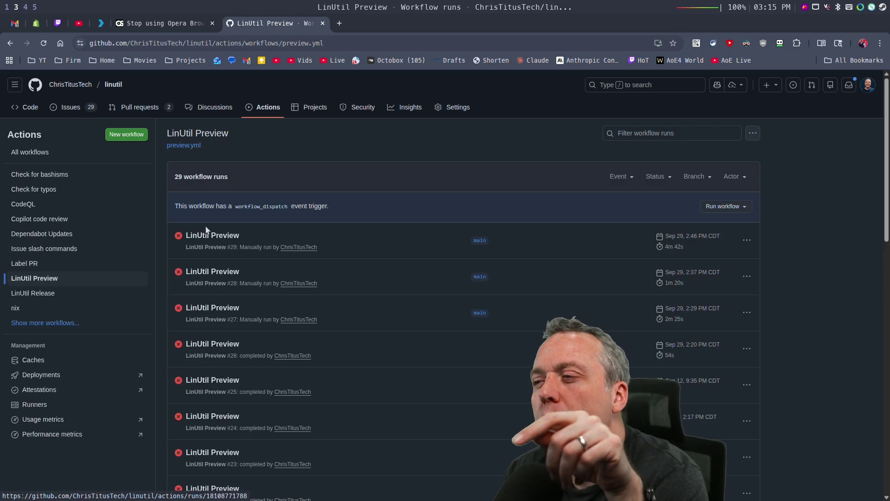
{"action": "left_click", "coordinate": [47, 298]}
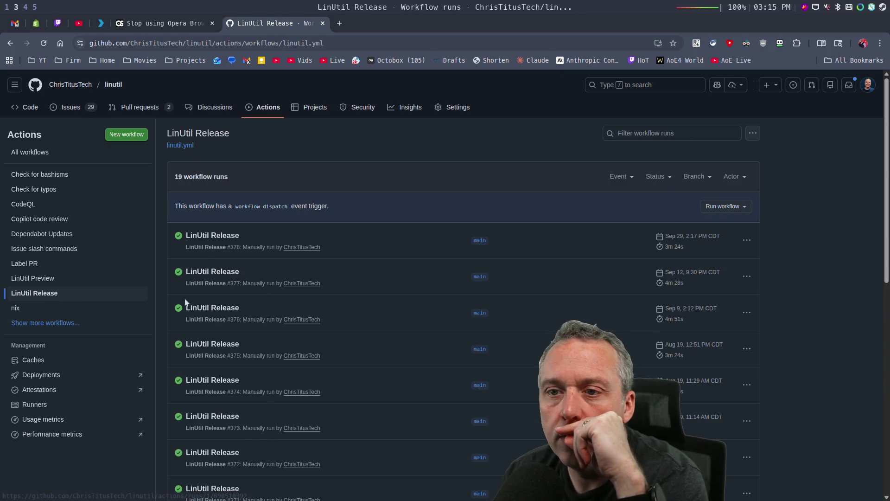
- Pin LinUtil Release to the top of the workflow list and list runs from all workflows
{"action": "left_click", "coordinate": [142, 294]}
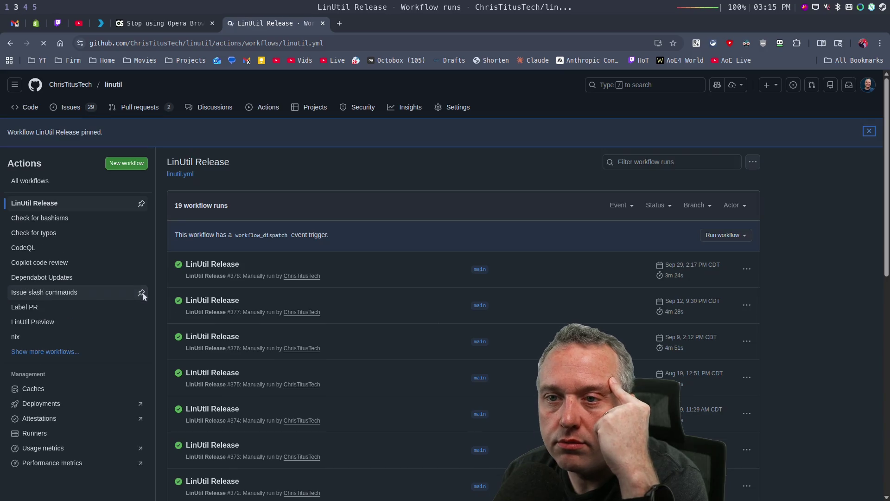
{"action": "left_click", "coordinate": [730, 235]}
{"action": "left_click", "coordinate": [475, 221]}
{"action": "left_click", "coordinate": [49, 185]}
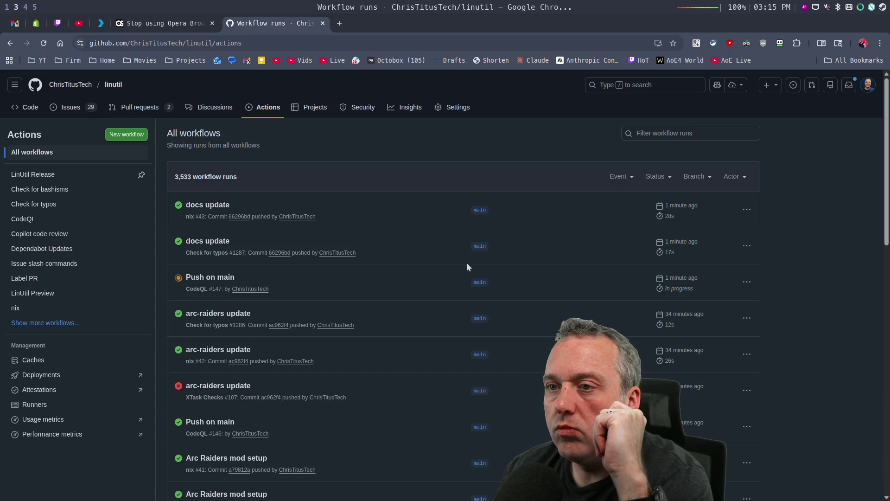
- Check the Push on main run #147, then refresh the all-workflows run list
{"action": "left_click", "coordinate": [347, 277]}
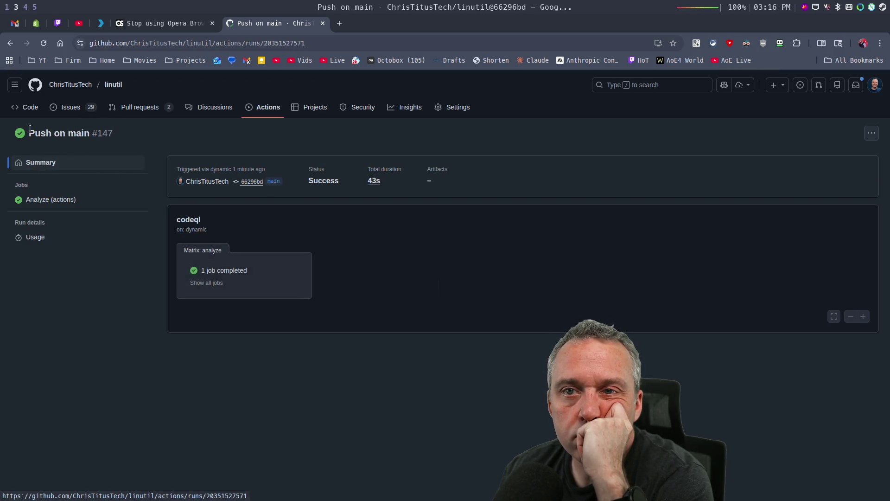
{"action": "left_click", "coordinate": [9, 43]}
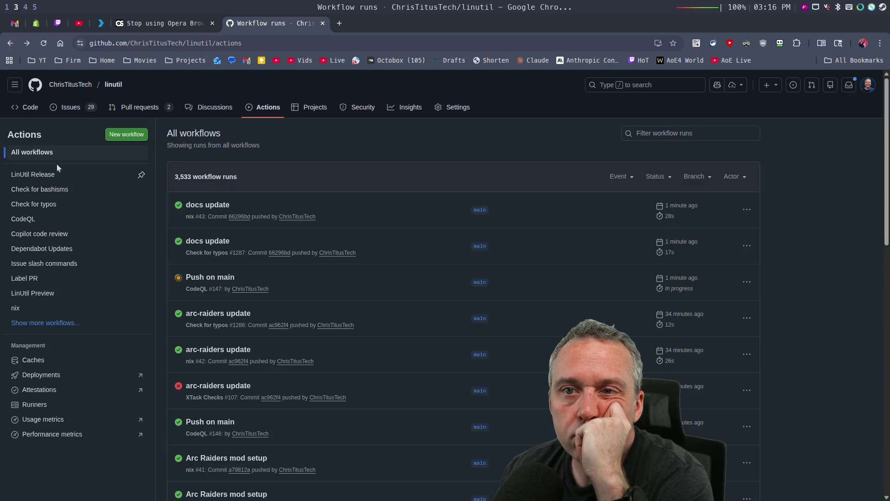
{"action": "left_click", "coordinate": [36, 155]}
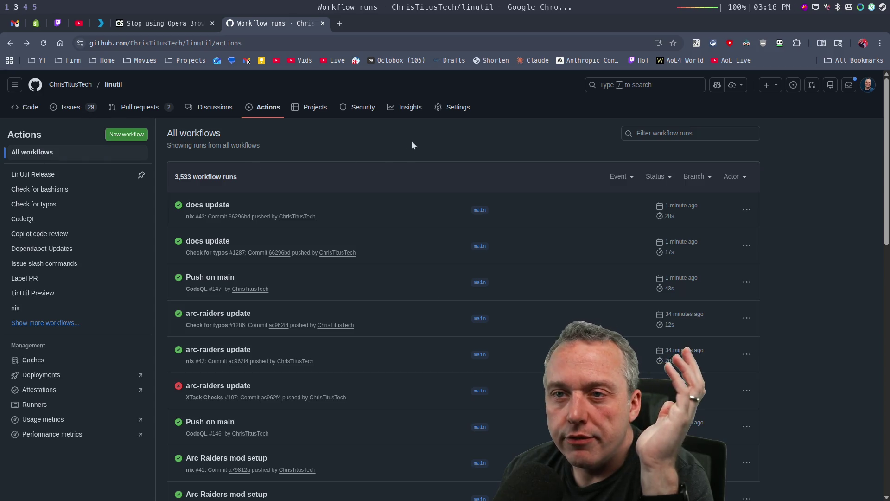
- Manually trigger a LinUtil Release run and open the new run #379
{"action": "left_click", "coordinate": [71, 173]}
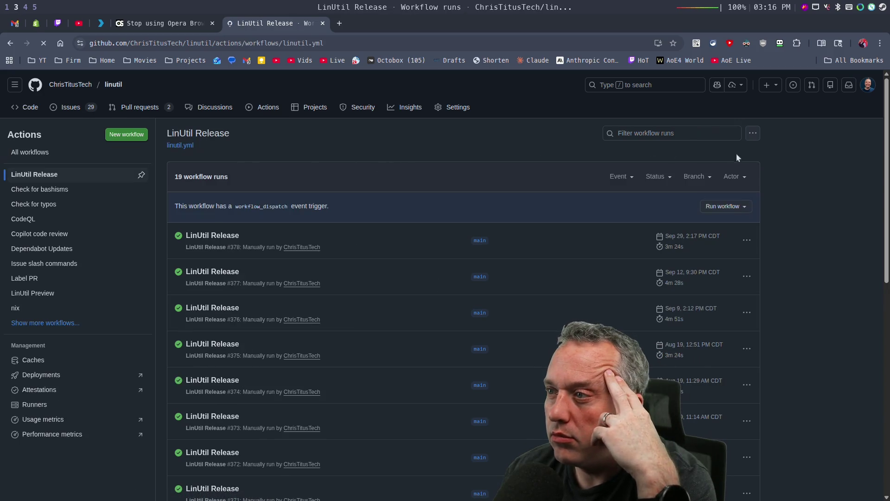
{"action": "left_click", "coordinate": [720, 207]}
{"action": "left_click", "coordinate": [627, 264]}
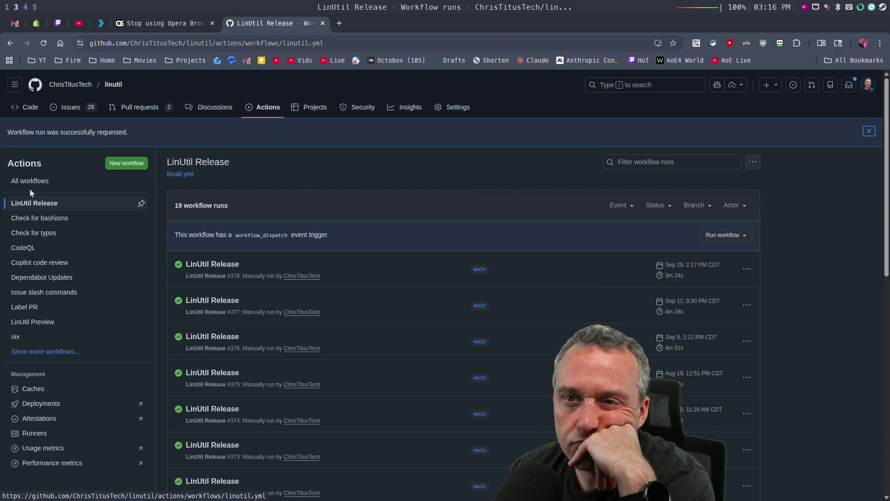
{"action": "left_click", "coordinate": [31, 185]}
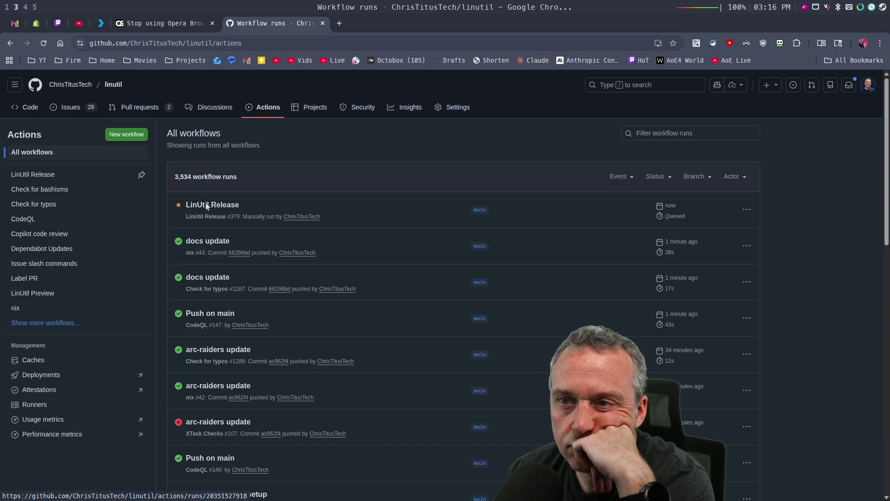
{"action": "left_click", "coordinate": [206, 207]}
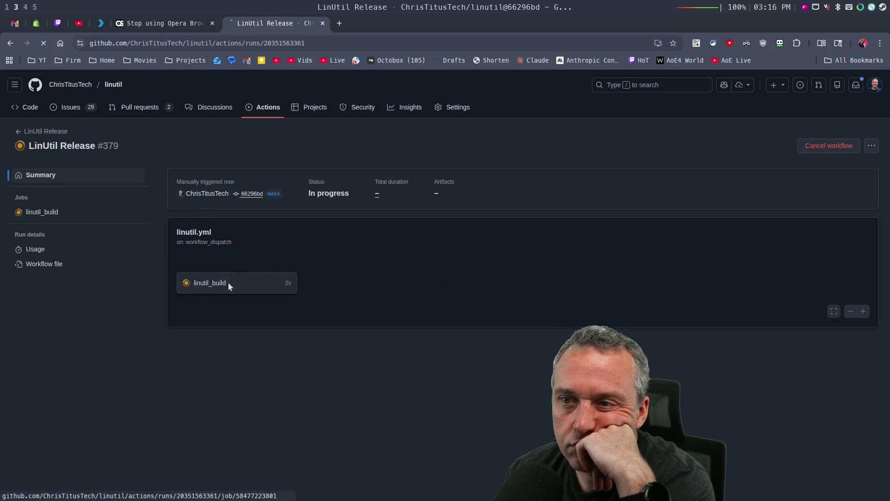
- Follow the live linutil_build log of run #379 until cross-rs is installing, then return to the terminal
{"action": "left_click", "coordinate": [228, 284]}
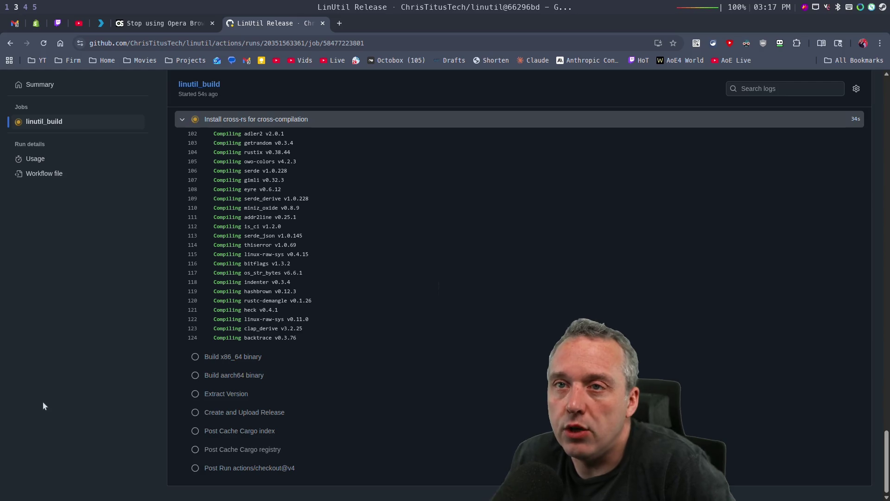
{"action": "key", "text": "super+1"}
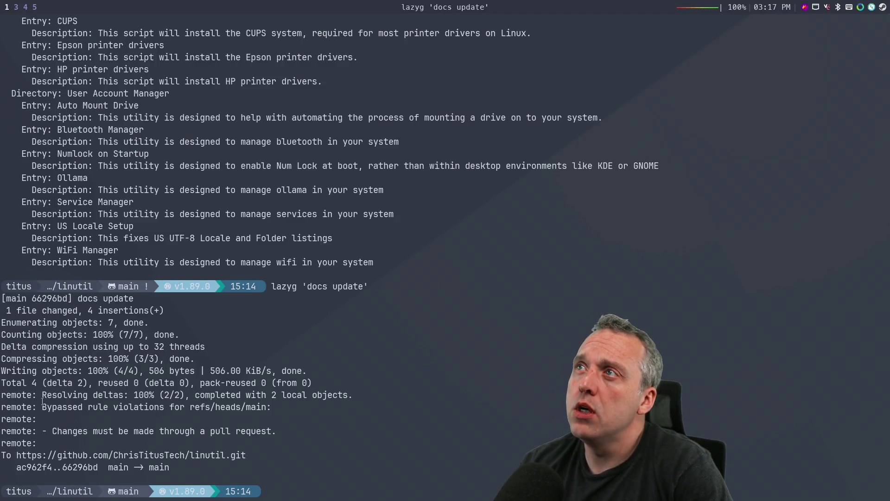
- Search packages with yay -Ss for 'baz', then for 'bazzite'
{"action": "type", "text": "yay -Ss b"}
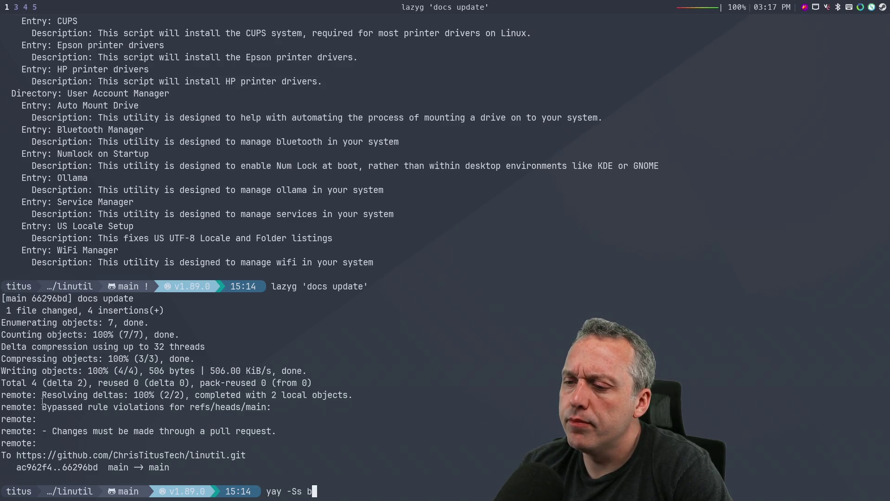
{"action": "type", "text": "az"}
{"action": "key", "text": "Return"}
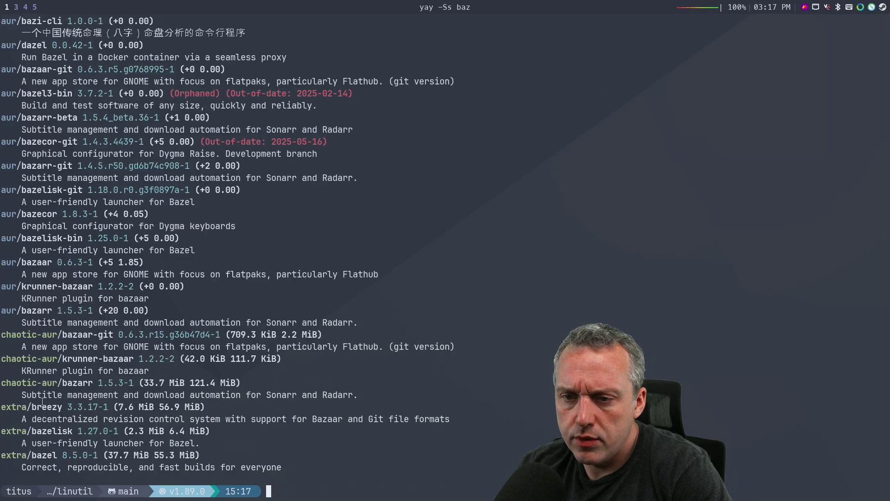
{"action": "type", "text": "y"}
{"action": "key", "text": "Right"}
{"action": "type", "text": "zite"}
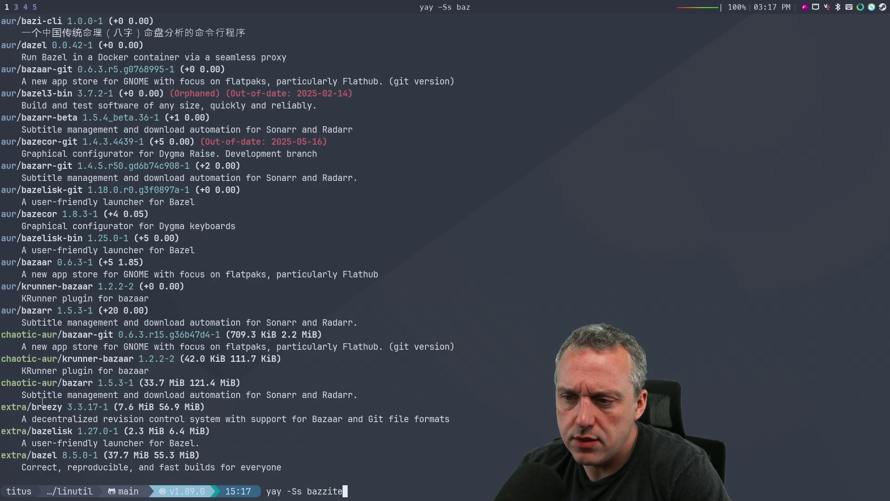
{"action": "key", "text": "Return"}
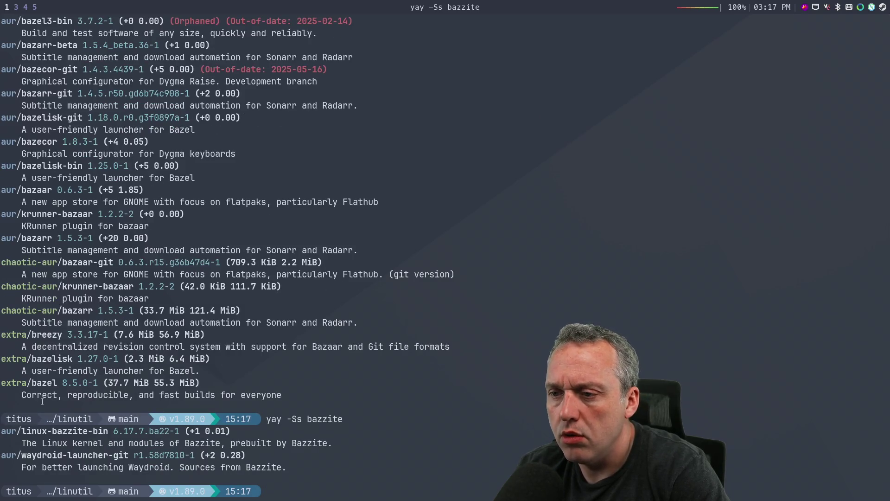
- Start a new command line reading sudo grub2-mkconf
{"action": "type", "text": "sudo "}
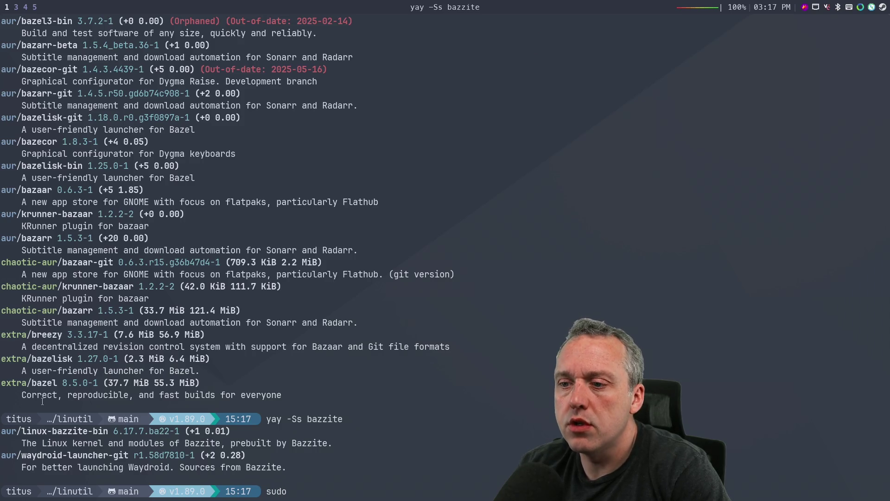
{"action": "type", "text": "make"}
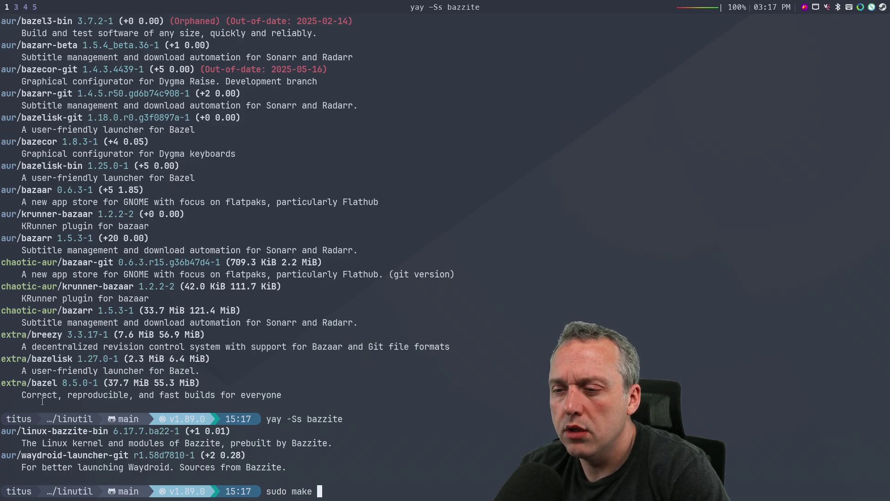
{"action": "key", "text": "BackSpace"}
{"action": "key", "text": "BackSpace"}
{"action": "key", "text": "BackSpace"}
{"action": "type", "text": "grub"}
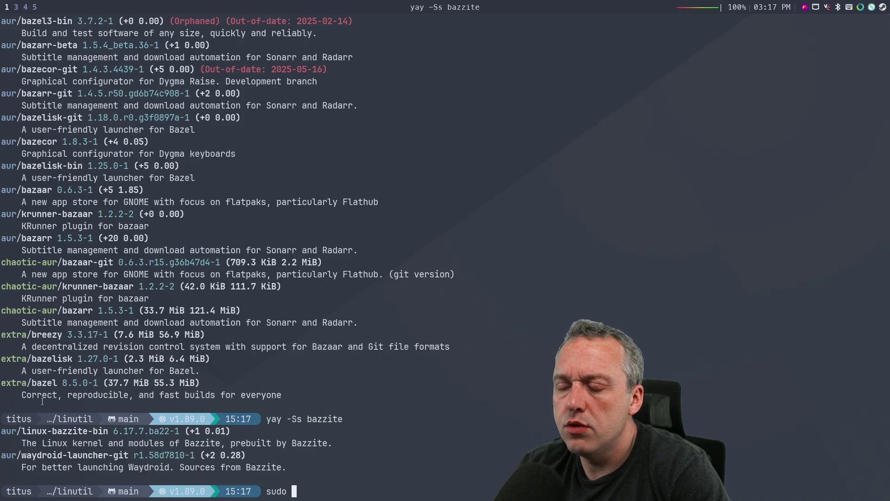
{"action": "type", "text": "2-mk"}
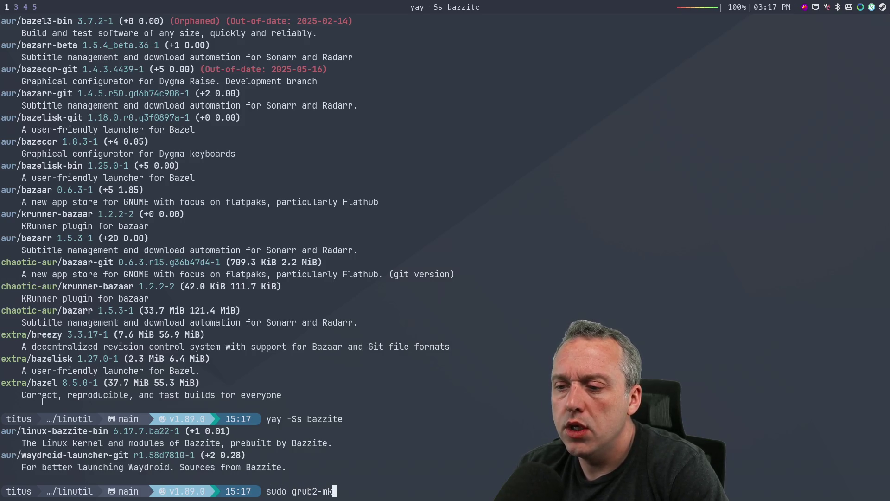
{"action": "type", "text": "conf"}
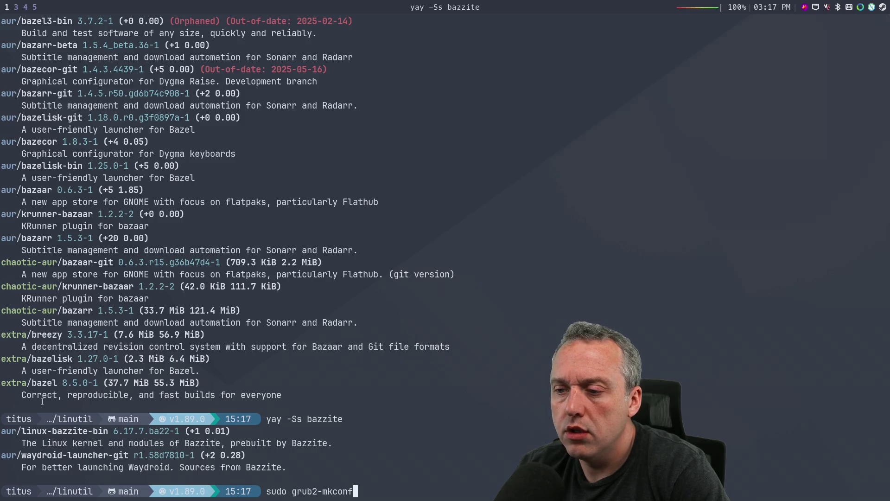
- Run sudo grub-mkconfig -o /boot/grub/grub.cfg to add the linux-cachyos kernel entries
{"action": "key", "text": "BackSpace"}
{"action": "key", "text": "BackSpace"}
{"action": "key", "text": "BackSpace"}
{"action": "key", "text": "Tab"}
{"action": "key", "text": "Tab"}
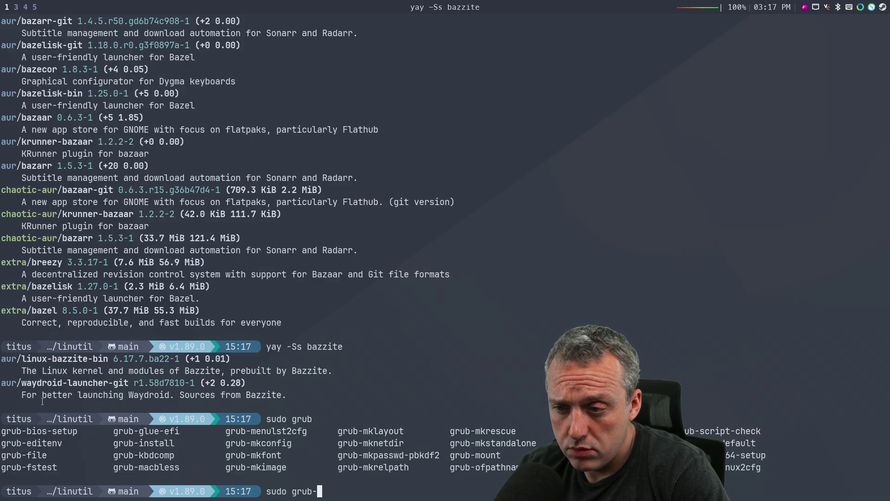
{"action": "type", "text": "-mk"}
{"action": "key", "text": "Tab"}
{"action": "key", "text": "Tab"}
{"action": "type", "text": "c"}
{"action": "key", "text": "Tab"}
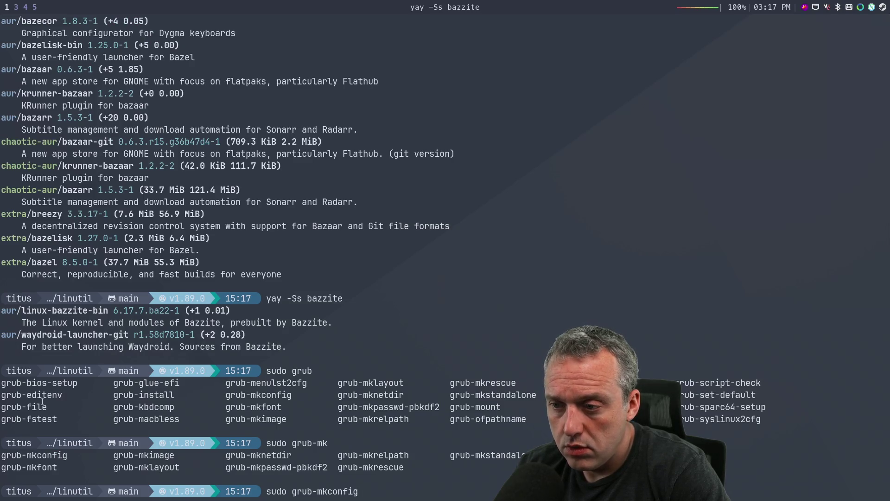
{"action": "type", "text": "o /et"}
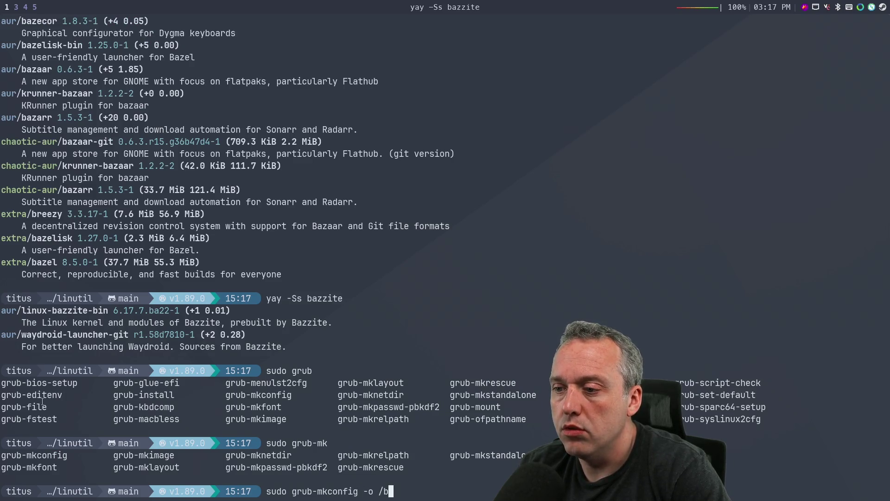
{"action": "type", "text": "oot/"}
{"action": "type", "text": "grub/grub"}
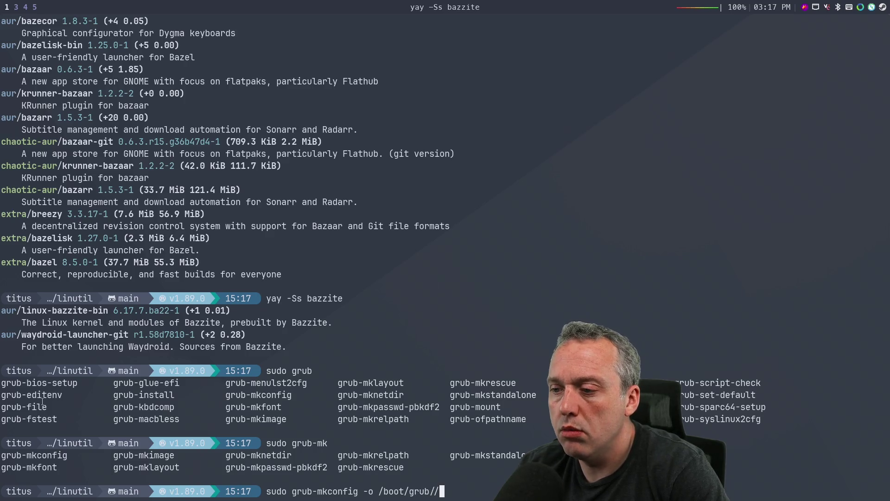
{"action": "key", "text": "Tab"}
{"action": "key", "text": "Tab"}
{"action": "type", "text": ".cfg"}
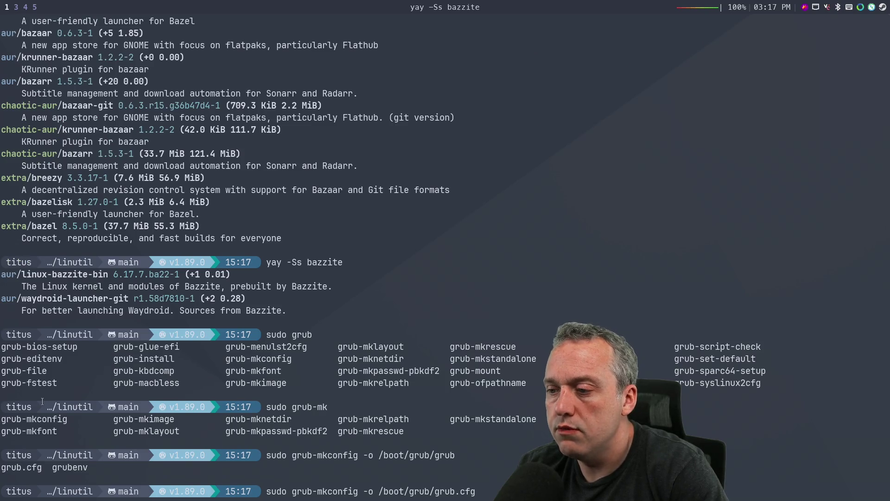
{"action": "key", "text": "Return"}
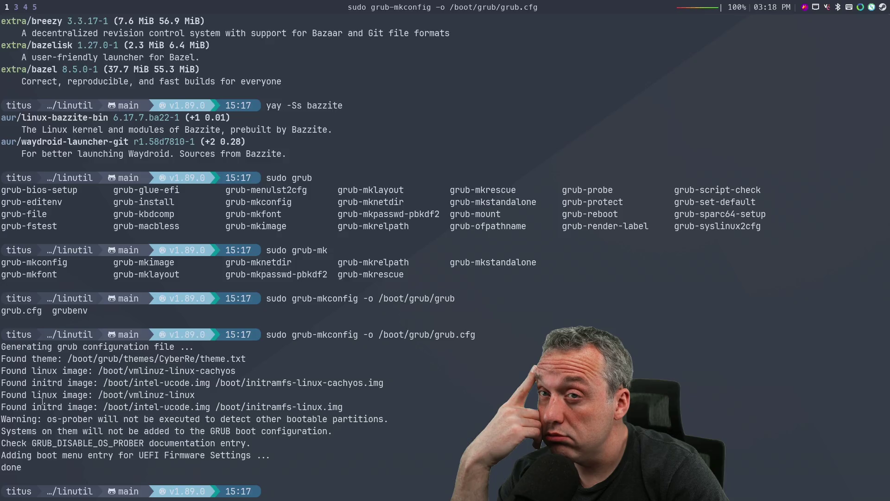
{"action": "key", "text": "super+2"}
- Glance at the GitHub Actions build and live chat, then return to the CachyOS Optimized Repositories wiki page
{"action": "key", "text": "super+3"}
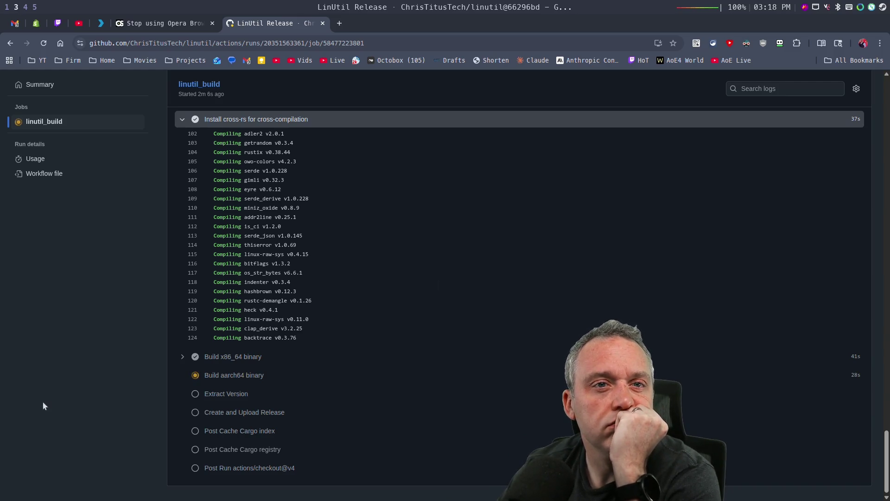
{"action": "key", "text": "super+5"}
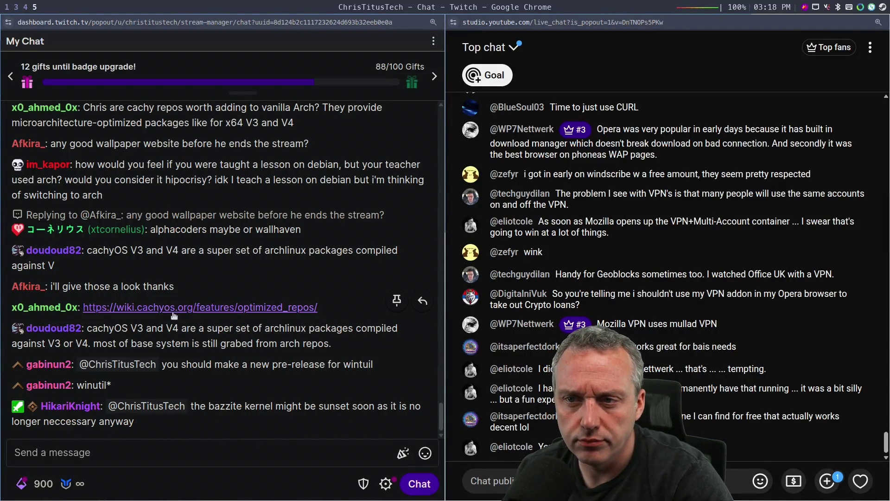
{"action": "key", "text": "super+2"}
{"action": "key", "text": "super+3"}
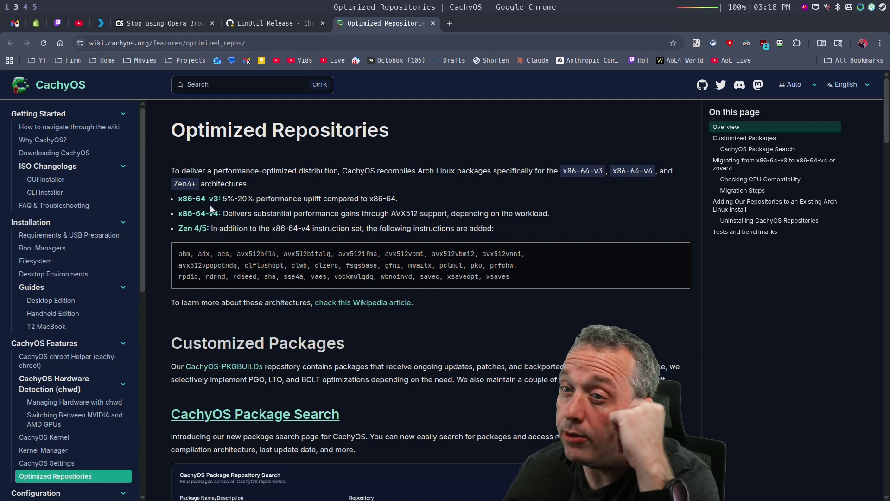
- Highlight the x86-64 architecture bullets and AVX512, then scroll to the CPU compatibility check
{"action": "left_click_drag", "start_coordinate": [230, 200], "coordinate": [305, 213]}
{"action": "left_click", "coordinate": [305, 212]}
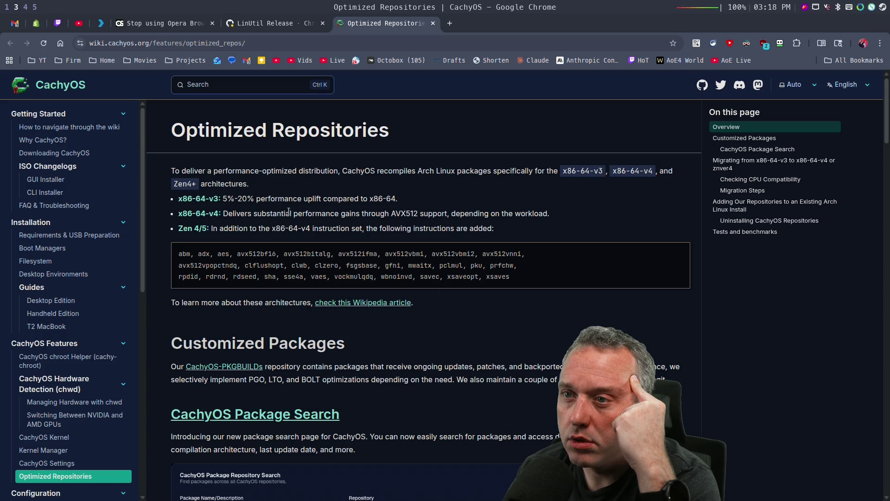
{"action": "left_click_drag", "start_coordinate": [285, 214], "coordinate": [328, 215]}
{"action": "left_click", "coordinate": [328, 216]}
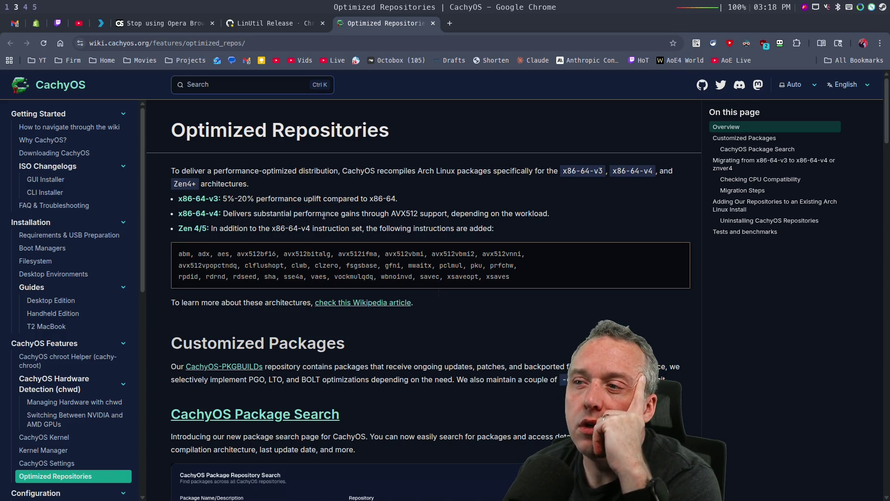
{"action": "double_click", "coordinate": [398, 212]}
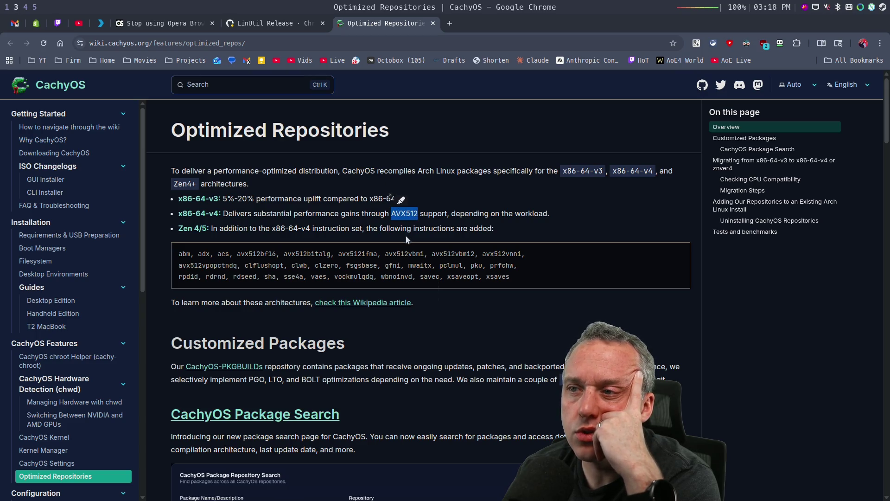
{"action": "left_click", "coordinate": [327, 225]}
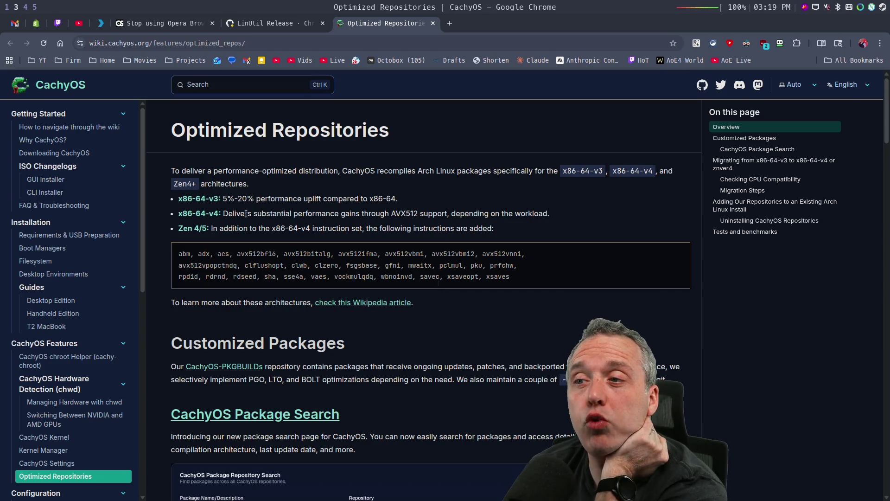
{"action": "scroll", "coordinate": [256, 223], "scroll_direction": "down", "scroll_amount": 4}
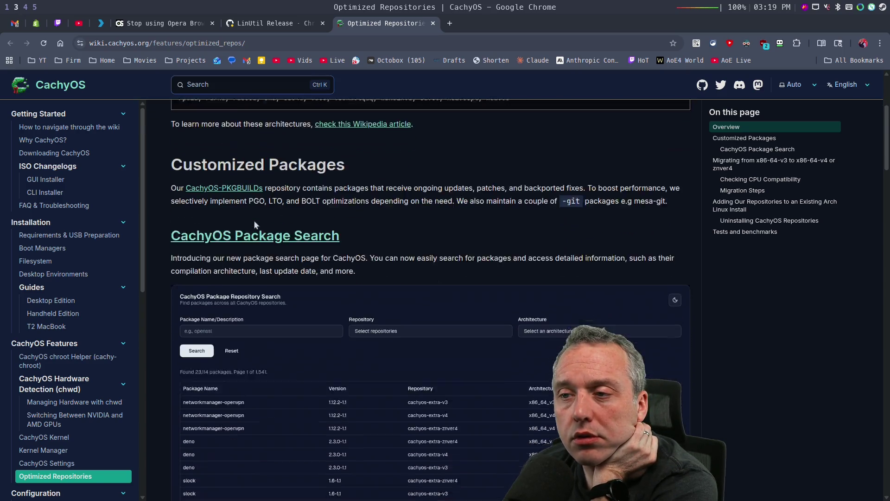
{"action": "scroll", "coordinate": [254, 224], "scroll_direction": "down", "scroll_amount": 2}
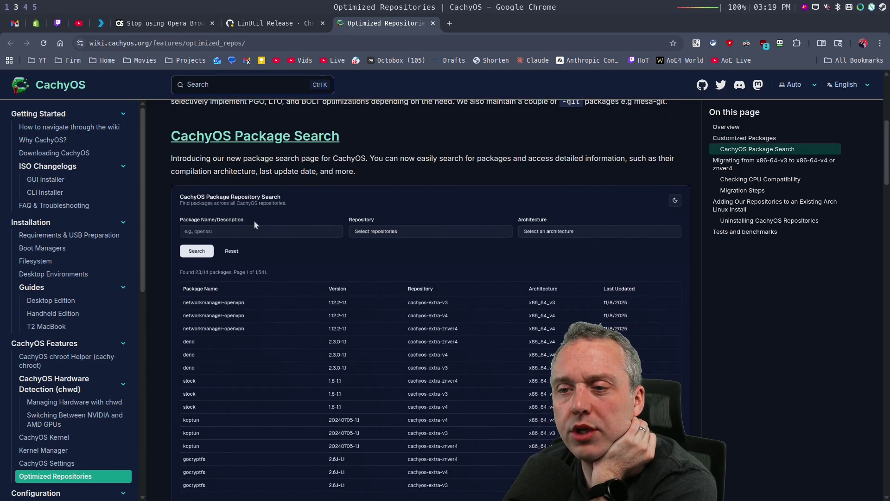
{"action": "scroll", "coordinate": [254, 225], "scroll_direction": "down", "scroll_amount": 4}
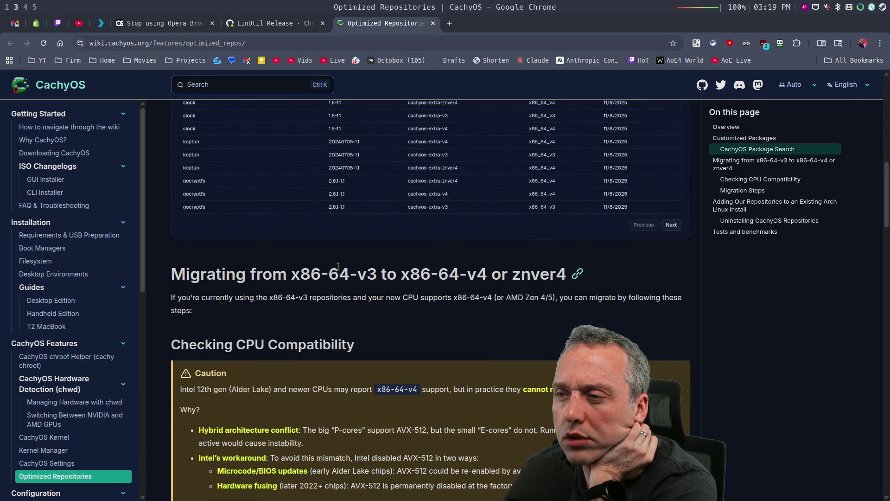
{"action": "scroll", "coordinate": [176, 292], "scroll_direction": "down", "scroll_amount": 2}
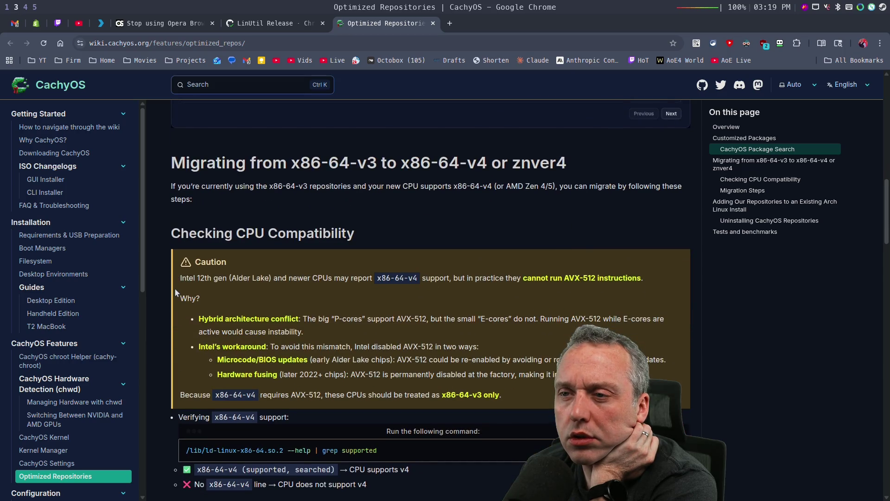
{"action": "scroll", "coordinate": [177, 292], "scroll_direction": "down", "scroll_amount": 1}
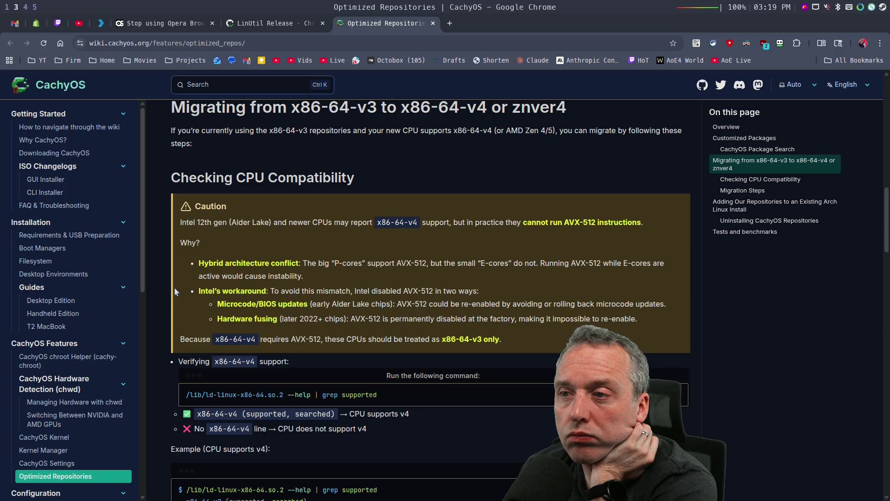
{"action": "scroll", "coordinate": [176, 291], "scroll_direction": "down", "scroll_amount": 2}
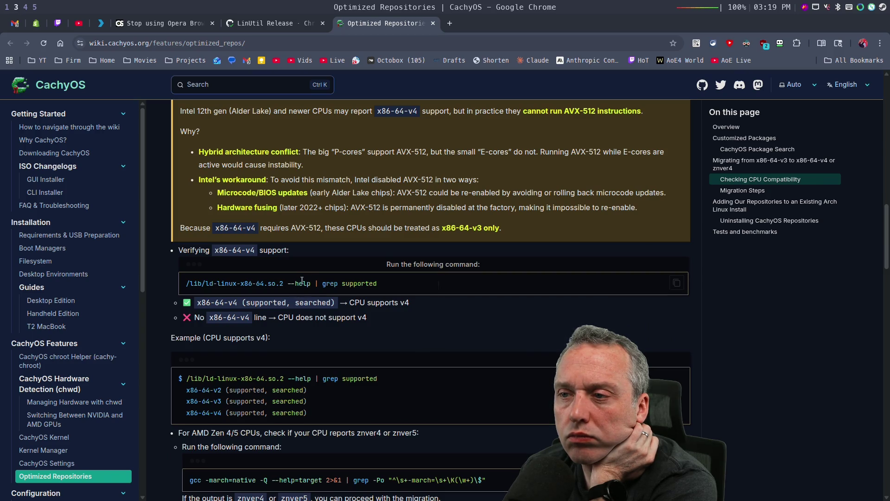
- Run the ld-linux CPU check in the terminal, confirming x86-64-v4, v3 and v2 support
{"action": "left_click", "coordinate": [678, 283]}
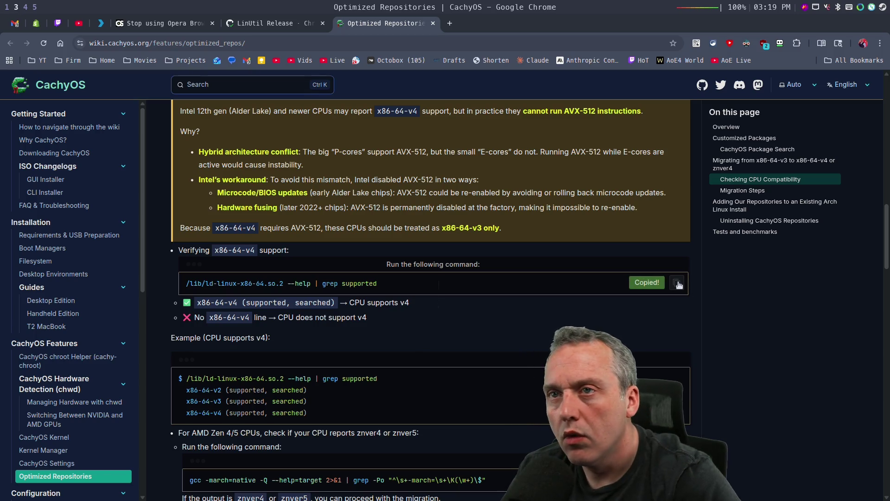
{"action": "key", "text": "super+1"}
{"action": "key", "text": "ctrl+shift+v"}
{"action": "key", "text": "Return"}
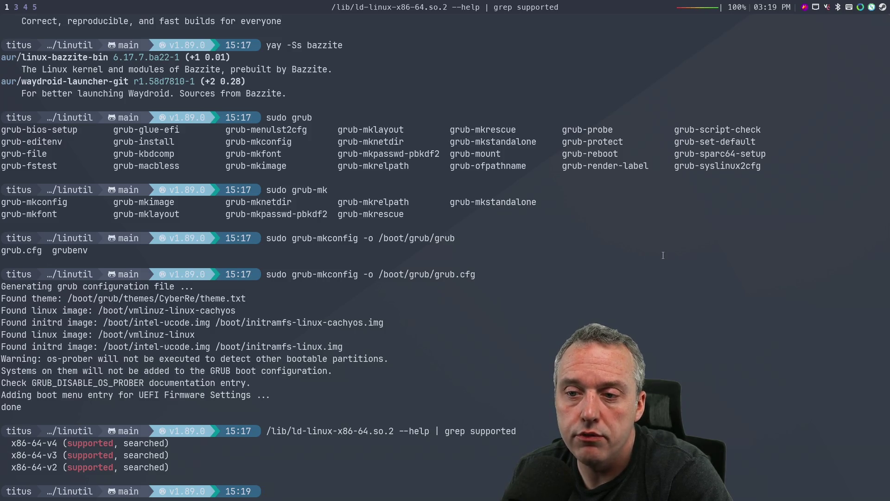
{"action": "key", "text": "super+3"}
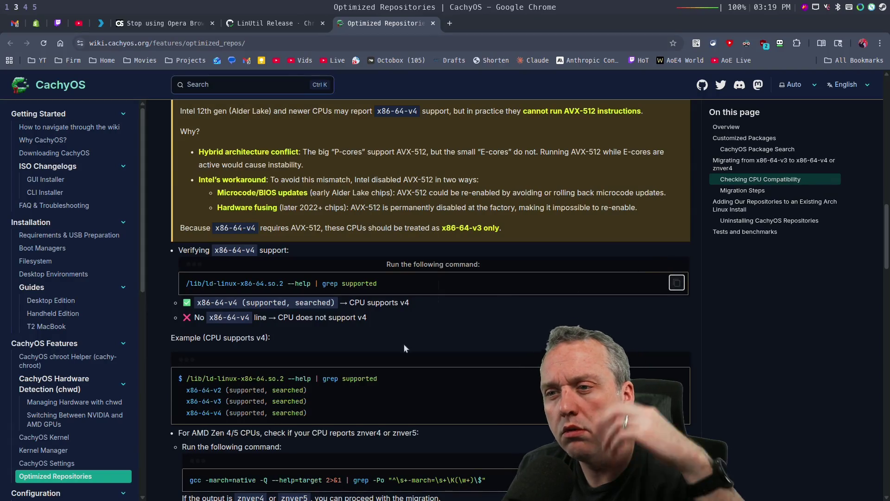
- Scroll to Migration Steps and copy the cachyos-v4 repository block for /etc/pacman.conf
{"action": "scroll", "coordinate": [402, 343], "scroll_direction": "down", "scroll_amount": 2}
{"action": "scroll", "coordinate": [259, 333], "scroll_direction": "down", "scroll_amount": 1}
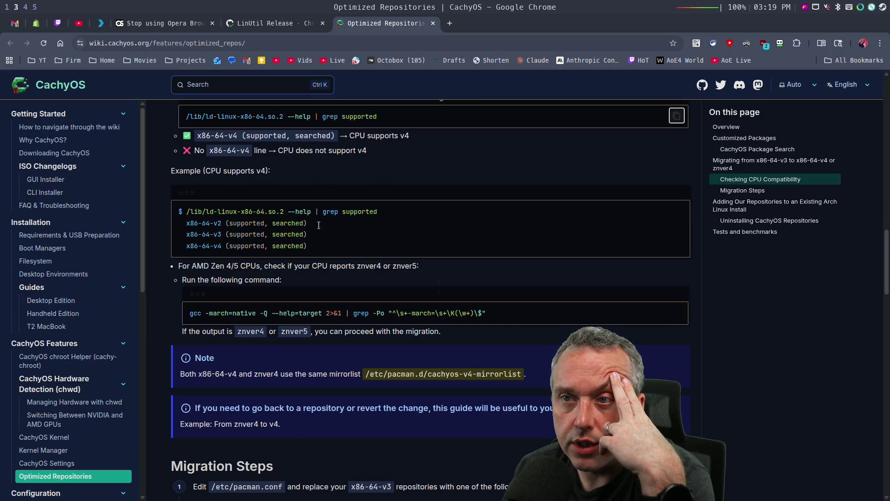
{"action": "scroll", "coordinate": [476, 283], "scroll_direction": "down", "scroll_amount": 2}
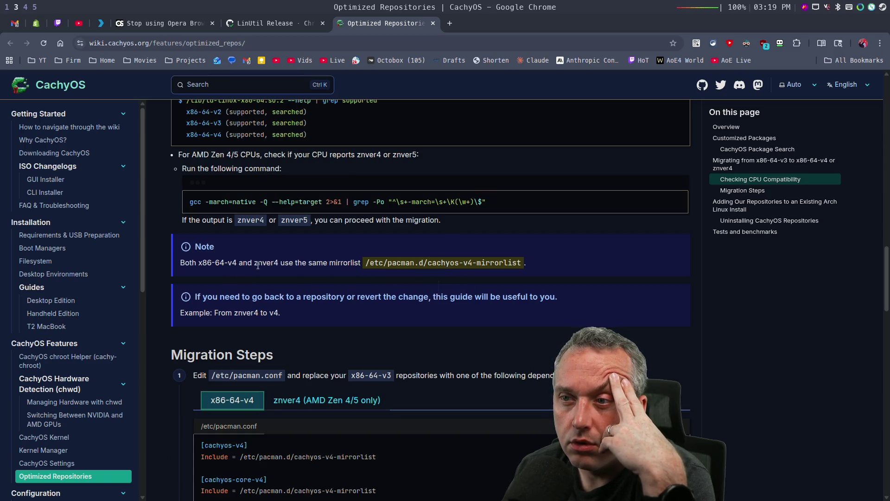
{"action": "left_click_drag", "start_coordinate": [262, 264], "coordinate": [309, 264]}
{"action": "left_click", "coordinate": [308, 264]}
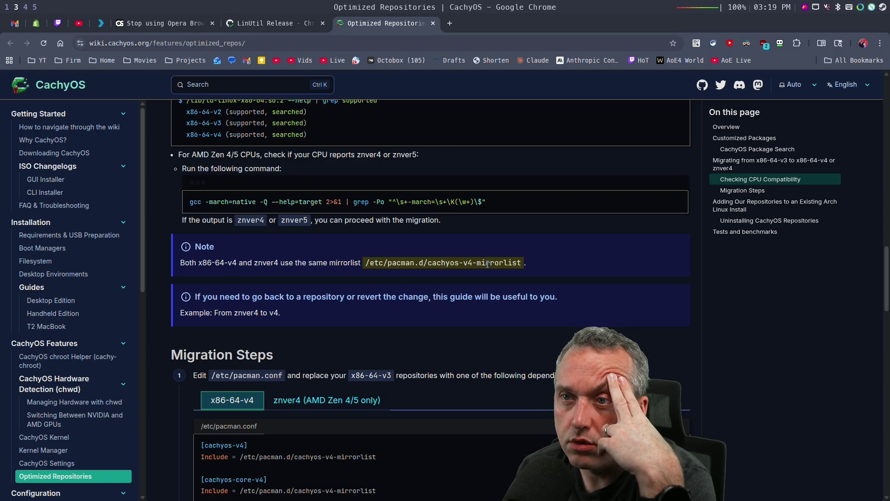
{"action": "scroll", "coordinate": [488, 264], "scroll_direction": "down", "scroll_amount": 4}
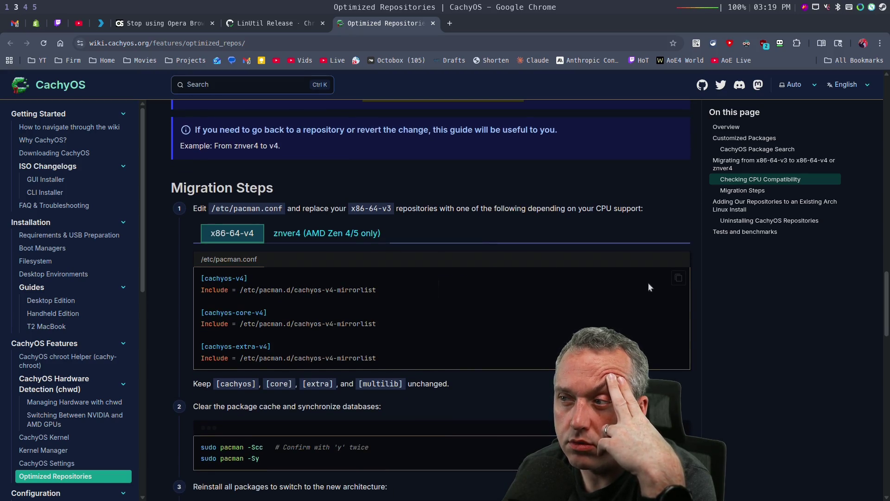
{"action": "left_click", "coordinate": [678, 278]}
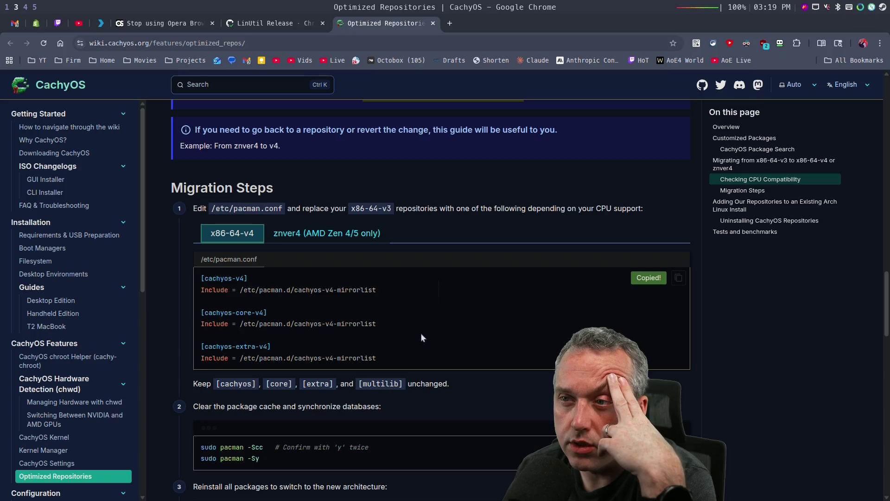
- Read through the remaining Migration Steps down to the reboot step
{"action": "scroll", "coordinate": [420, 333], "scroll_direction": "down", "scroll_amount": 1}
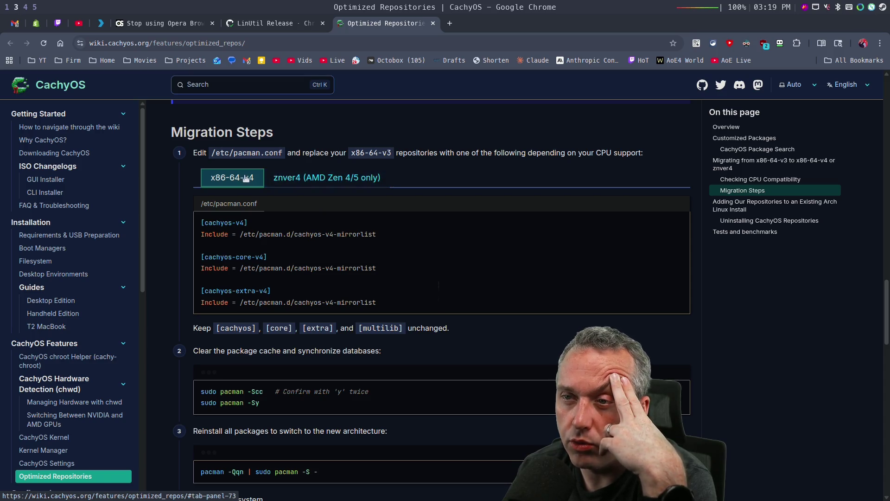
{"action": "scroll", "coordinate": [481, 304], "scroll_direction": "down", "scroll_amount": 2}
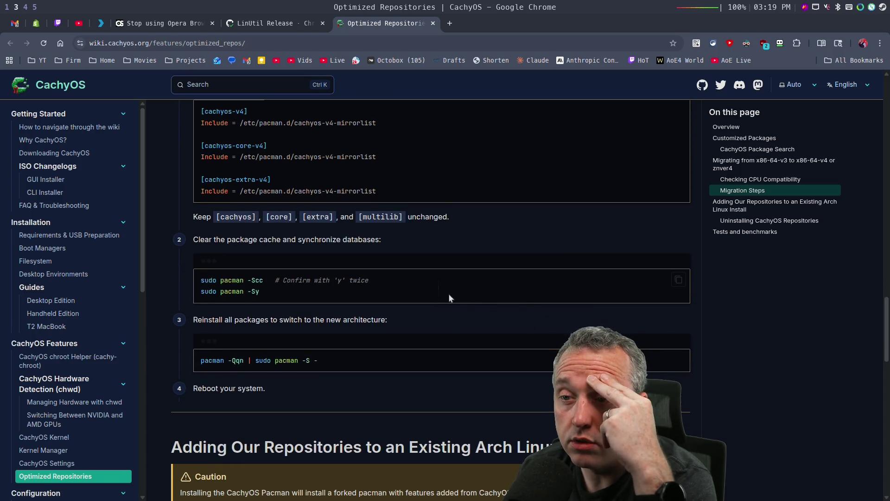
{"action": "scroll", "coordinate": [440, 300], "scroll_direction": "down", "scroll_amount": 2}
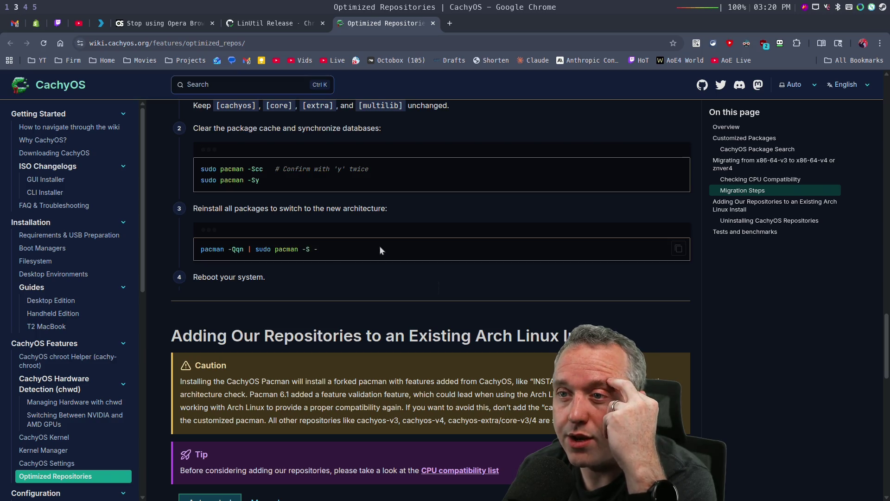
- Copy the automated cachyos-repo.sh install commands from Adding Our Repositories and bring up the terminal
{"action": "scroll", "coordinate": [490, 305], "scroll_direction": "down", "scroll_amount": 3}
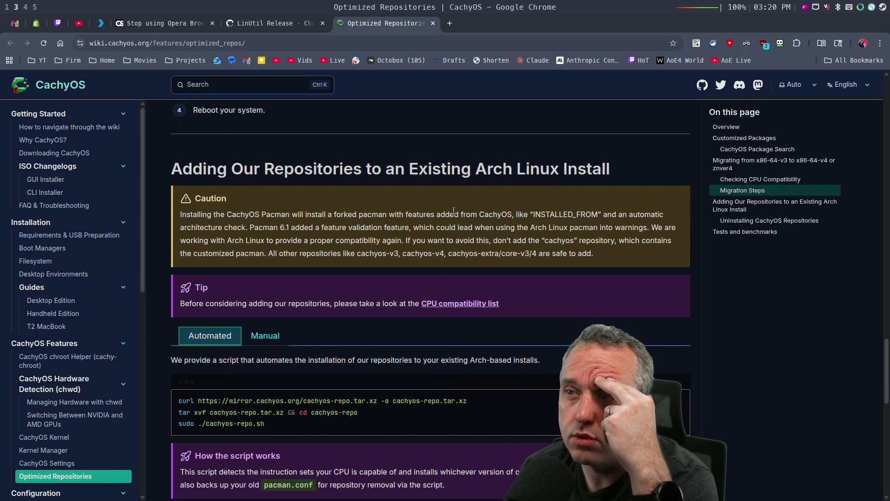
{"action": "scroll", "coordinate": [341, 227], "scroll_direction": "down", "scroll_amount": 1}
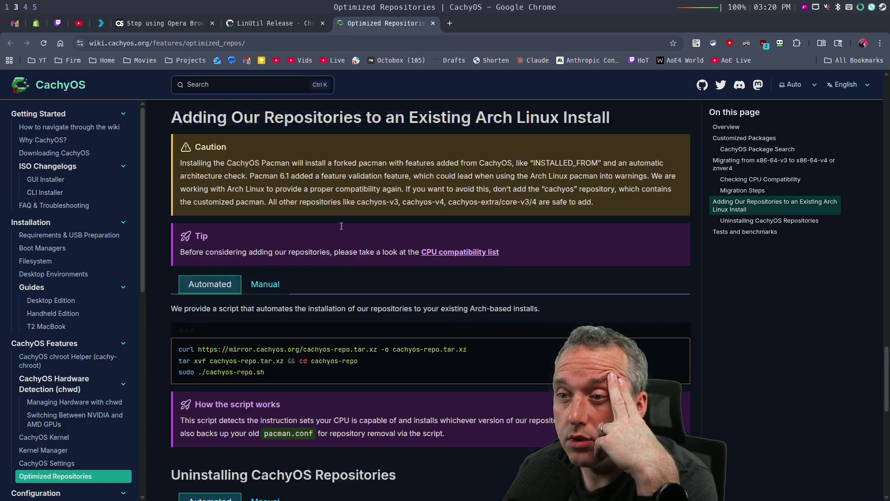
{"action": "scroll", "coordinate": [341, 227], "scroll_direction": "down", "scroll_amount": 1}
{"action": "scroll", "coordinate": [341, 258], "scroll_direction": "down", "scroll_amount": 1}
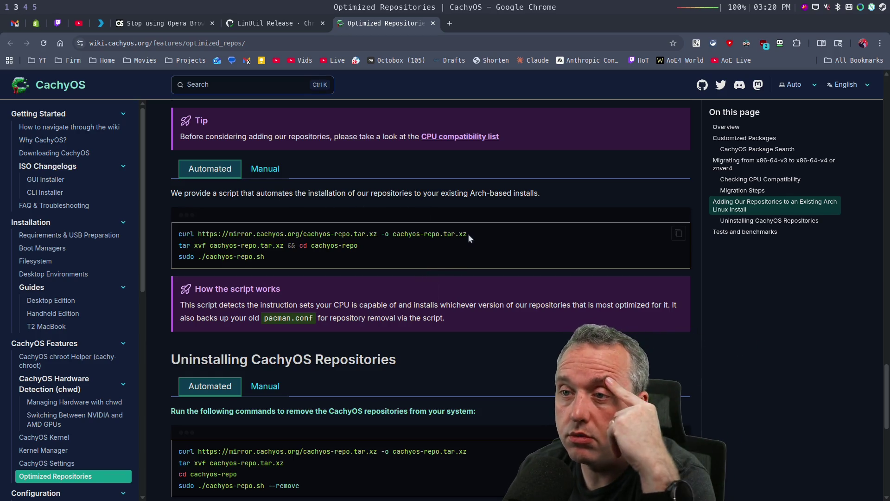
{"action": "scroll", "coordinate": [471, 238], "scroll_direction": "down", "scroll_amount": 1}
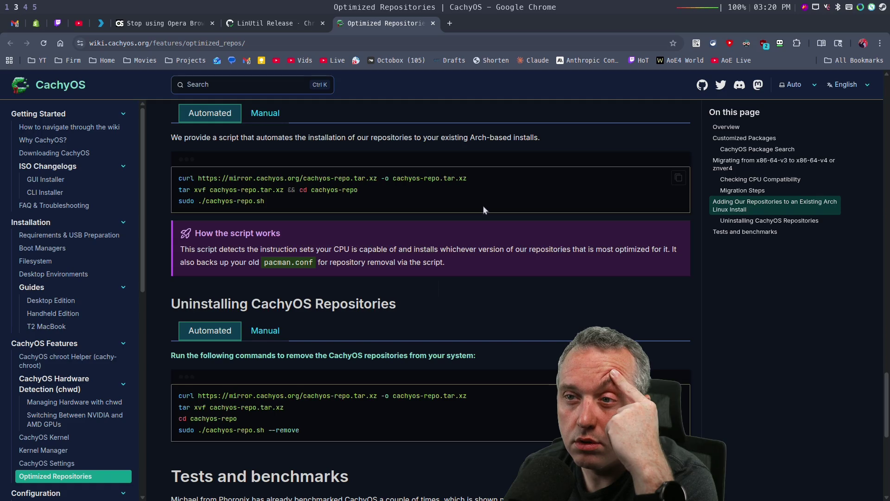
{"action": "left_click", "coordinate": [679, 178]}
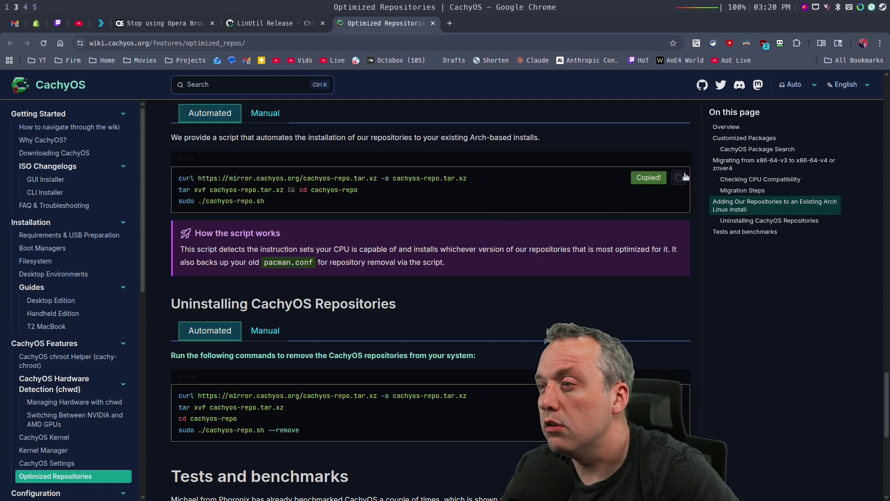
{"action": "key", "text": "super+1"}
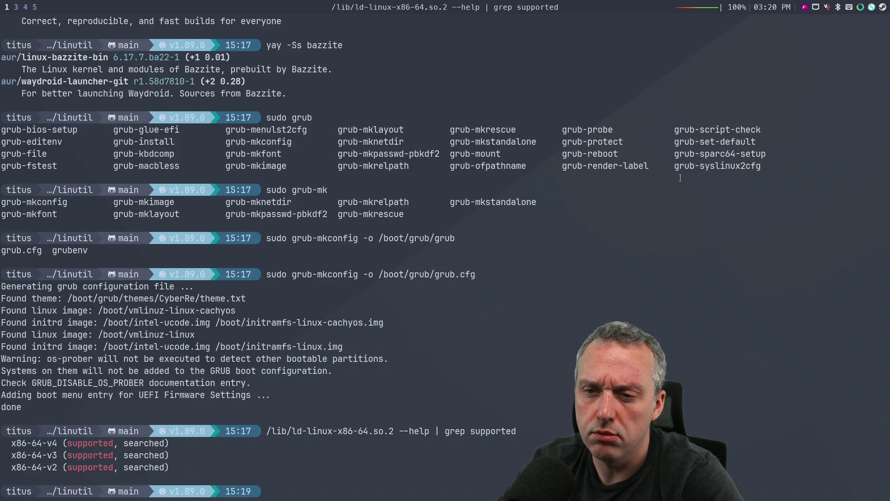
- From ~/Downloads, run the pasted cachyos-repo commands and accept the 1062-package upgrade
{"action": "type", "text": "z"}
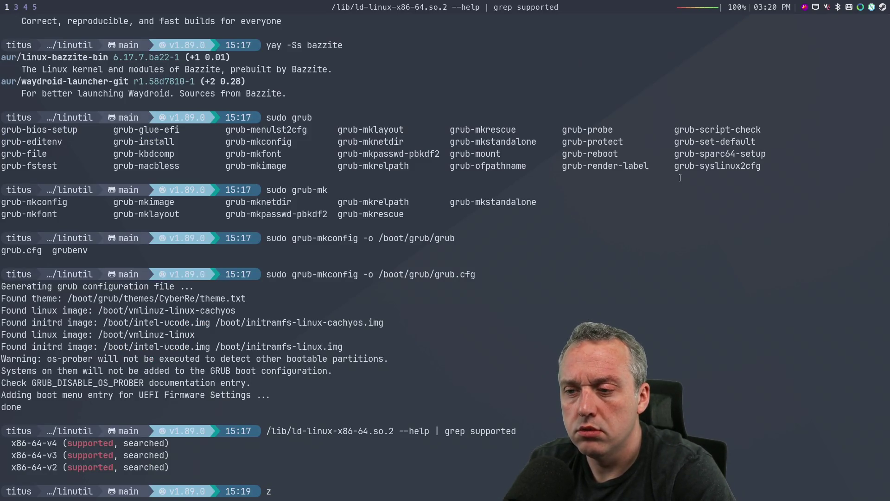
{"action": "type", "text": " Down"}
{"action": "key", "text": "Return"}
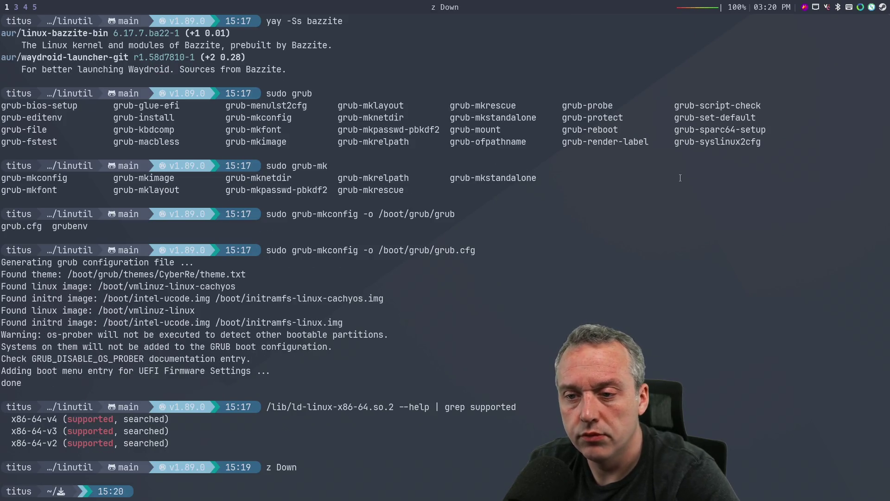
{"action": "key", "text": "ctrl+shift+v"}
{"action": "key", "text": "Return"}
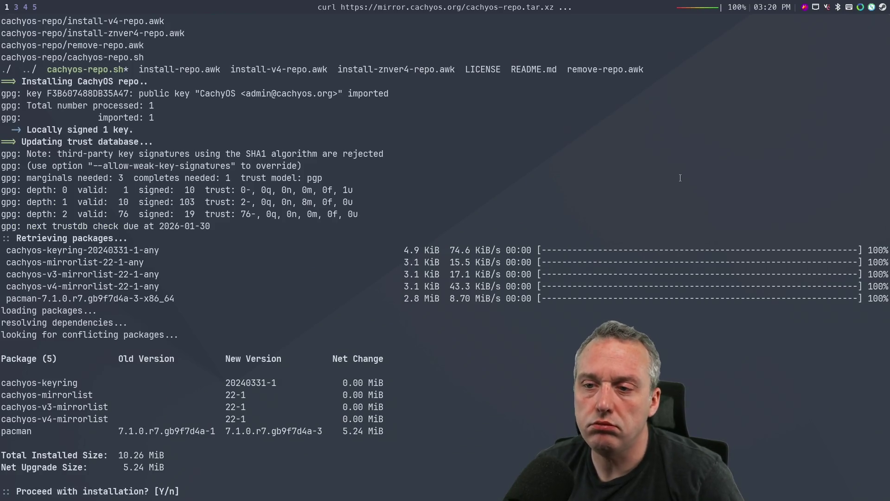
{"action": "key", "text": "Return"}
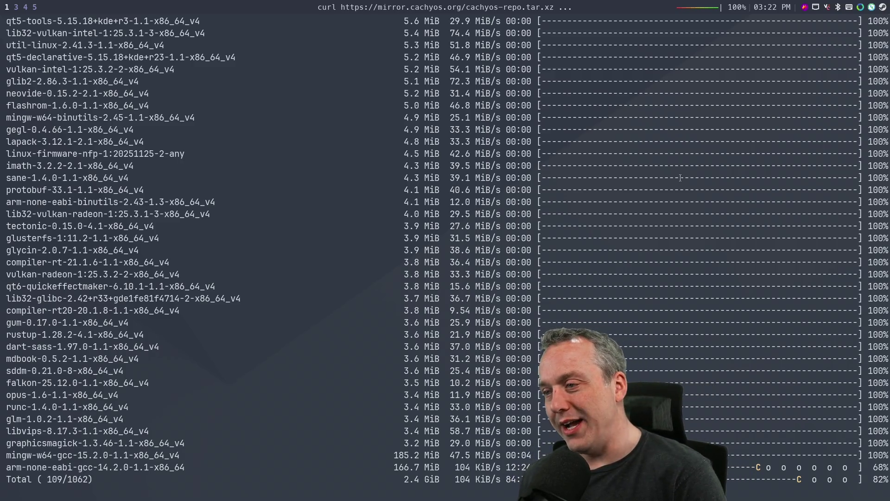
{"action": "key", "text": "super+2"}
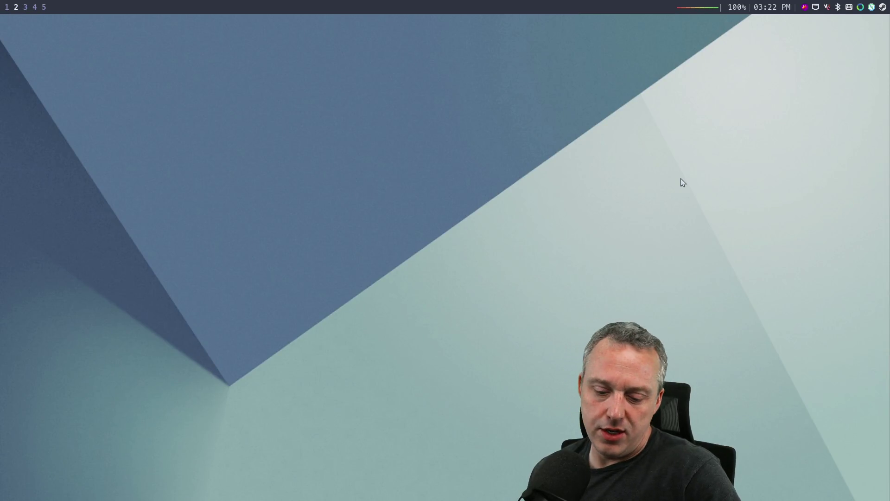
- Open a new Ghostty window on workspace 2, then return to workspace 1 and list the cachyos-repo folder with ll
{"action": "key", "text": "super+Return"}
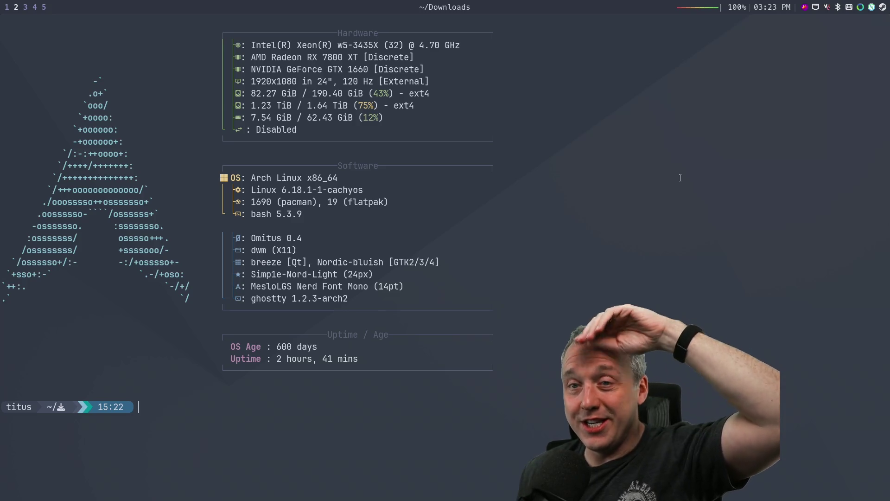
{"action": "key", "text": "super+1"}
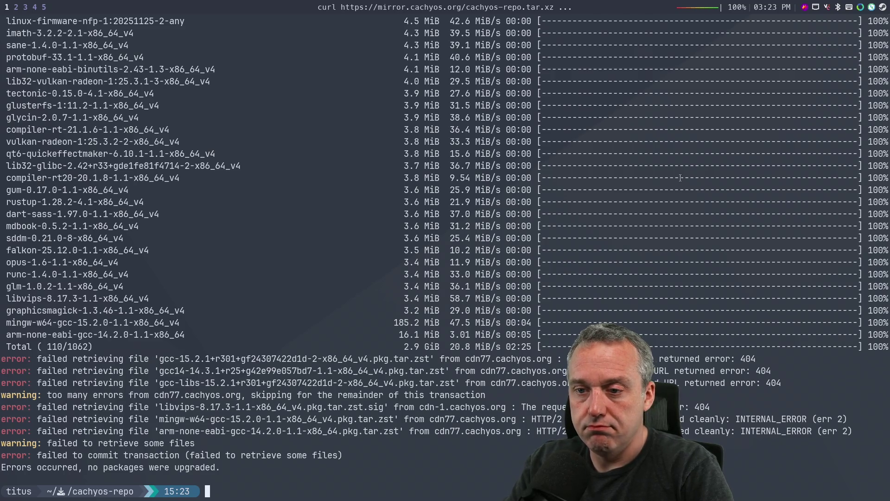
{"action": "type", "text": "ll"}
{"action": "key", "text": "Return"}
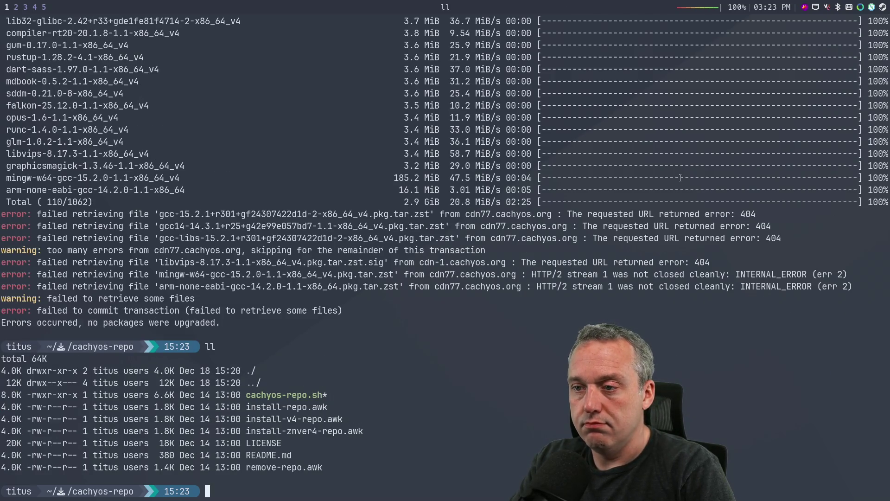
- Clear all cached packages and unused sync repositories with yay -Scc, answering y to both prompts
{"action": "type", "text": "yay -S"}
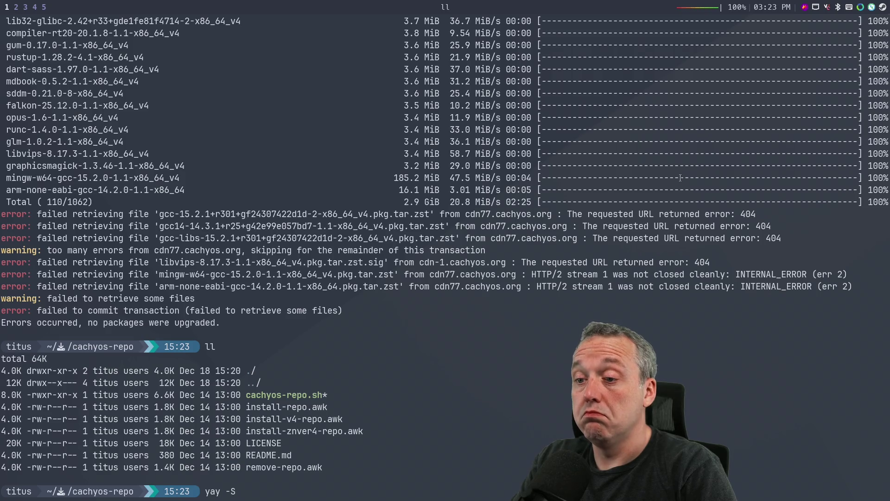
{"action": "type", "text": "cc"}
{"action": "key", "text": "Return"}
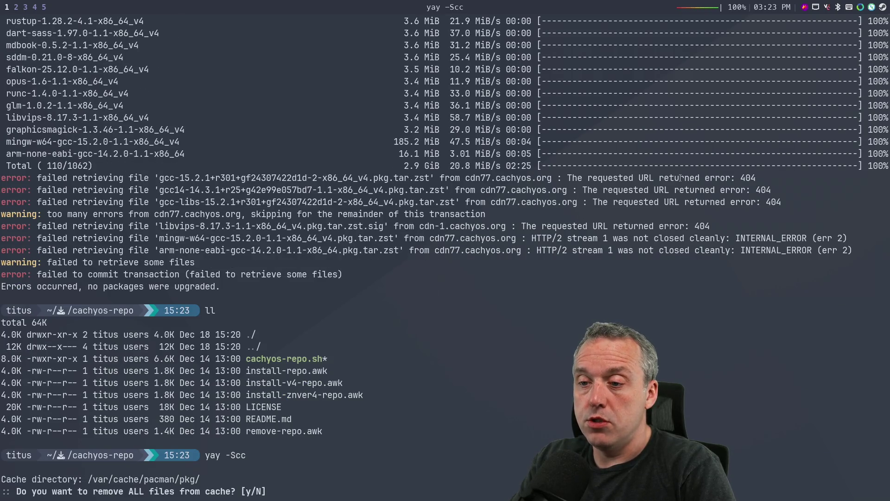
{"action": "type", "text": "y"}
{"action": "key", "text": "Return"}
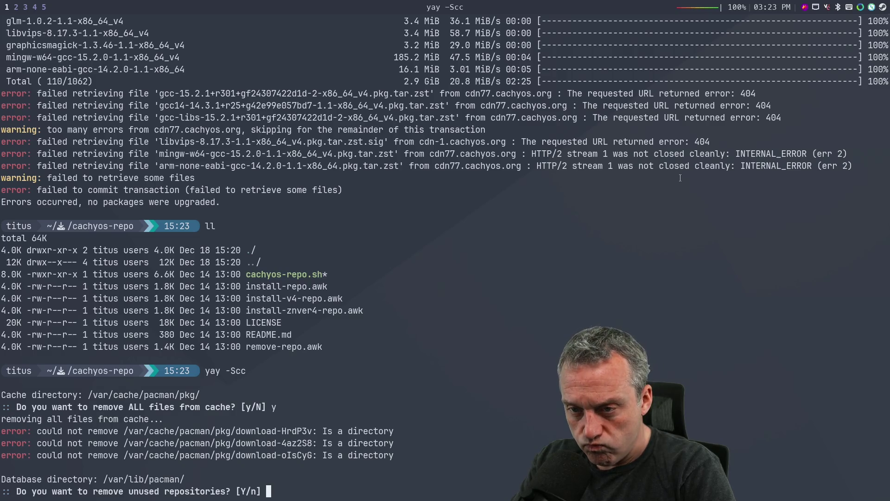
{"action": "type", "text": "y"}
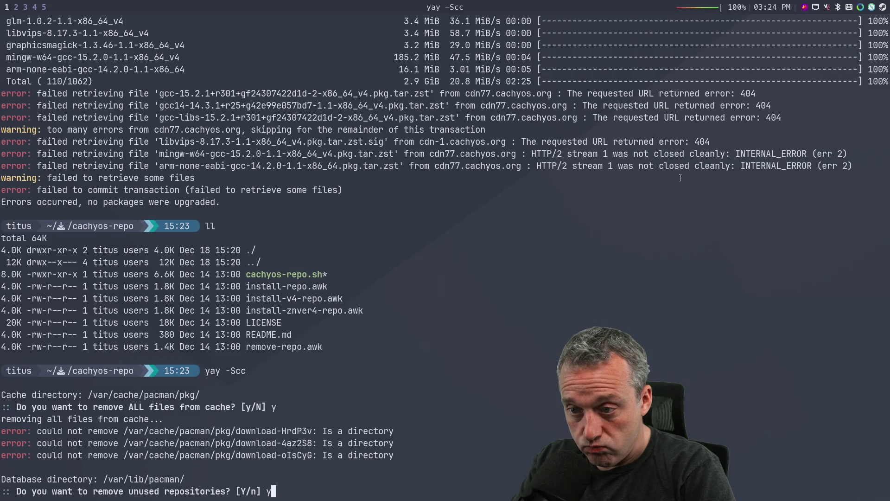
{"action": "key", "text": "Return"}
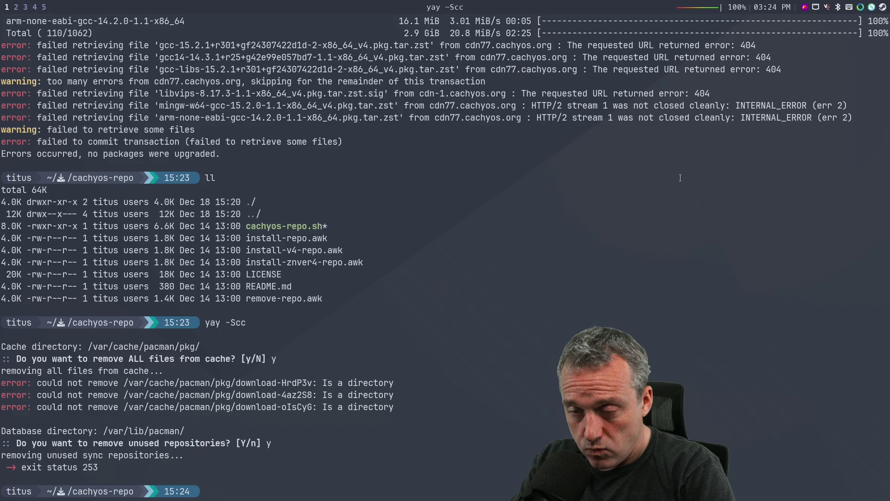
- Run ./cachyos-repo.sh, then rerun it as root with sudo !!
{"action": "type", "text": "."}
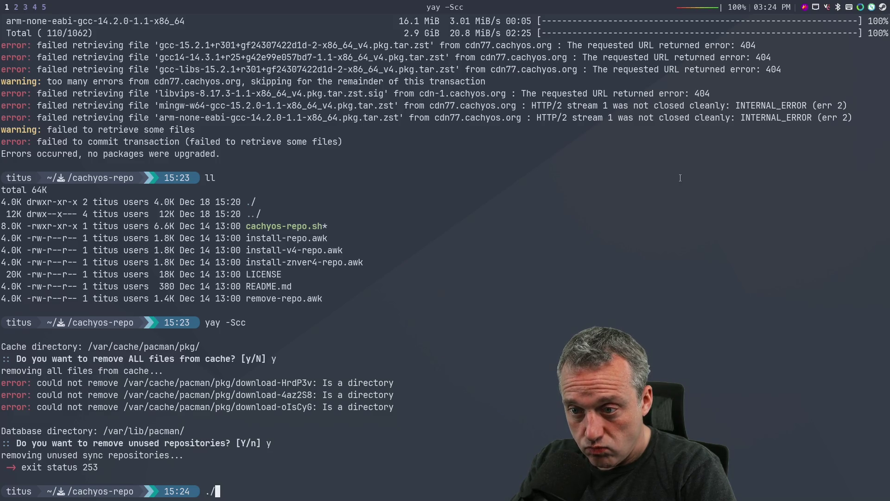
{"action": "type", "text": "/cachyos-repo.sh"}
{"action": "key", "text": "Return"}
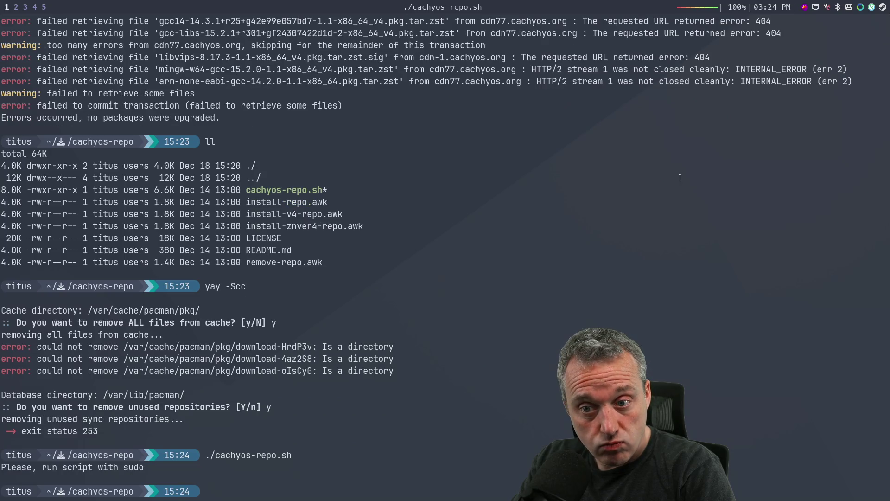
{"action": "type", "text": "sudo !!"}
{"action": "key", "text": "Return"}
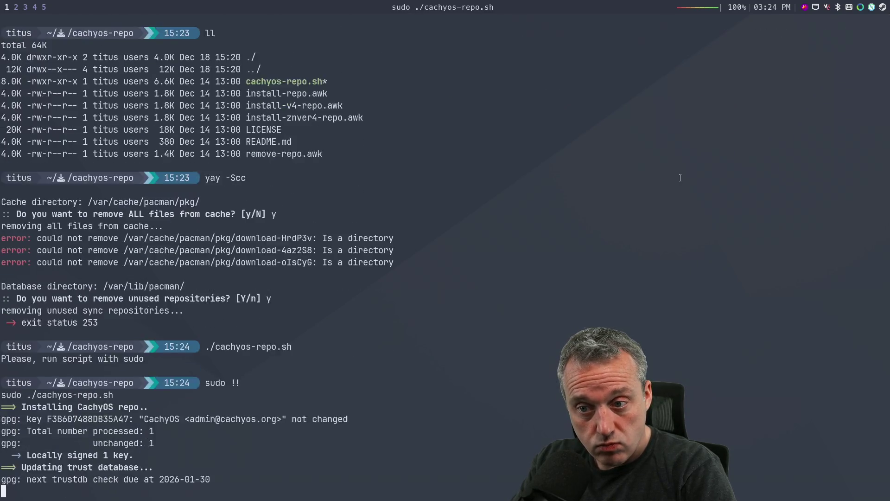
- Accept the CachyOS repo reinstall and the lib32-zlib and zlib to zlib-ng-compat replacements, starting the upgrade download
{"action": "key", "text": "Return"}
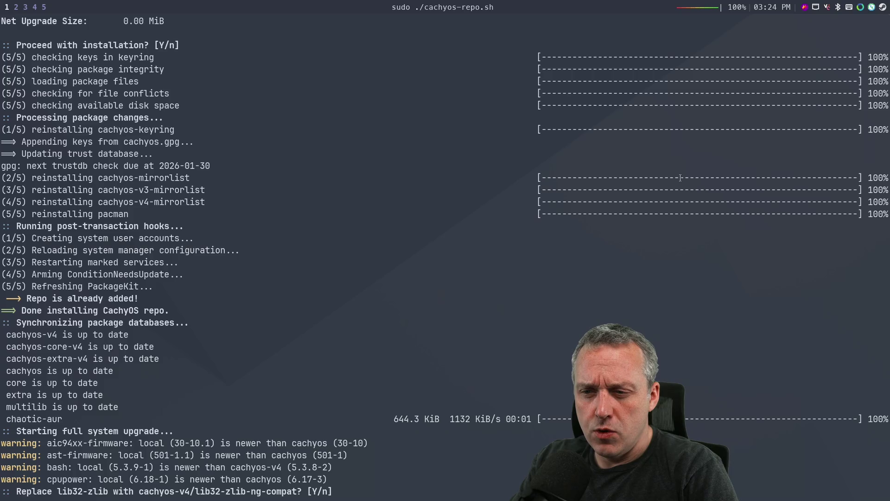
{"action": "key", "text": "Return"}
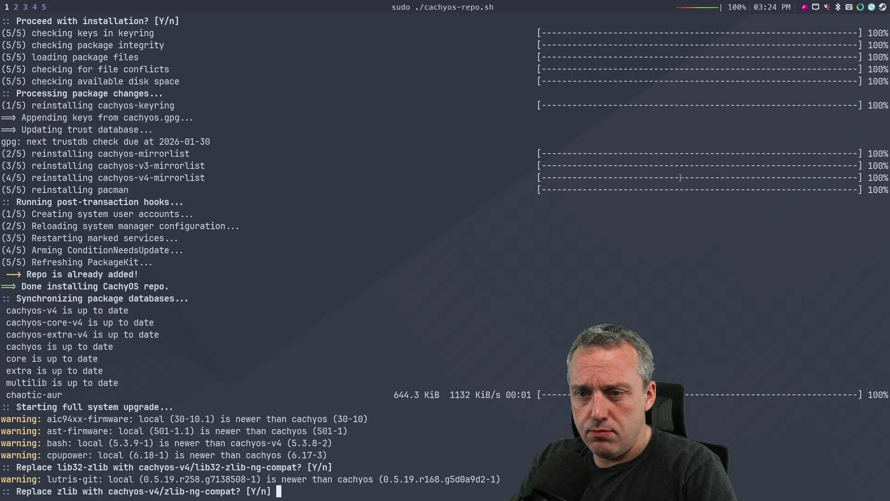
{"action": "key", "text": "Return"}
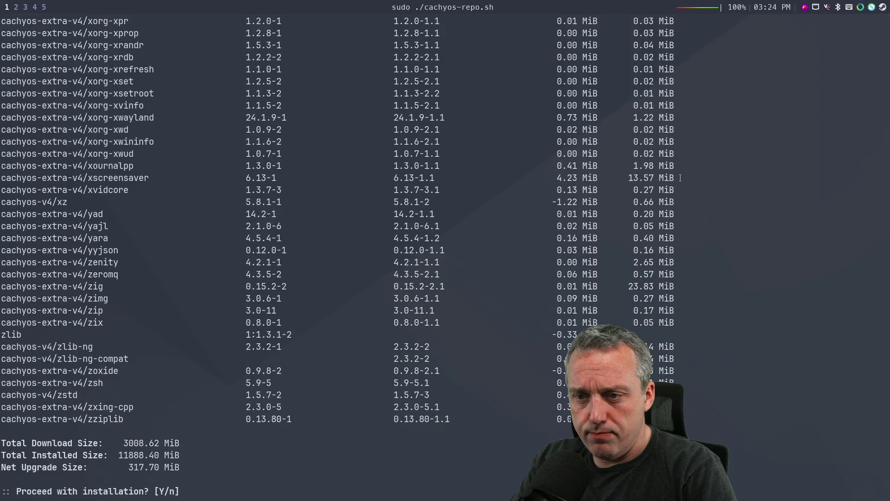
{"action": "key", "text": "Return"}
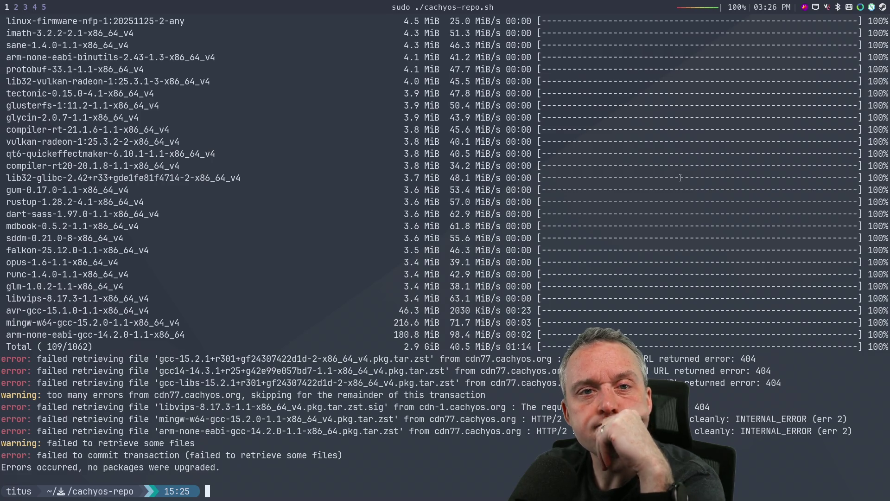
- Start a full system upgrade with yay -Syu and review its package list
{"action": "type", "text": "yay -Syu"}
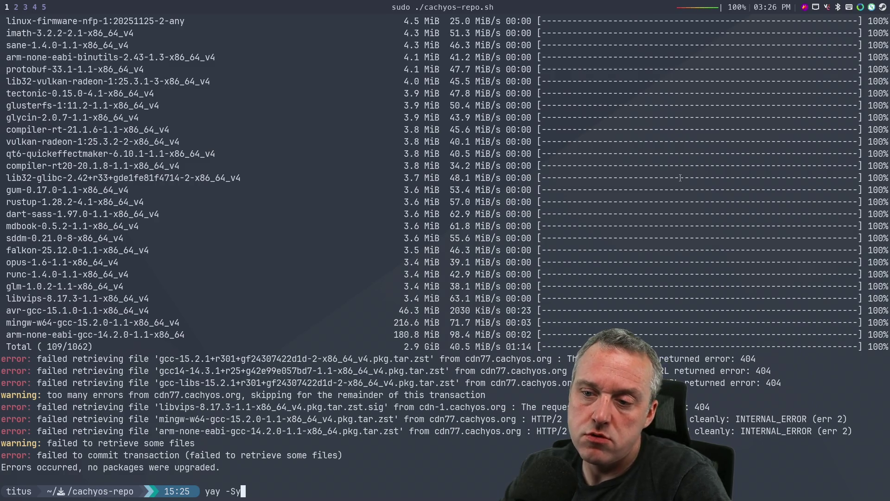
{"action": "key", "text": "Return"}
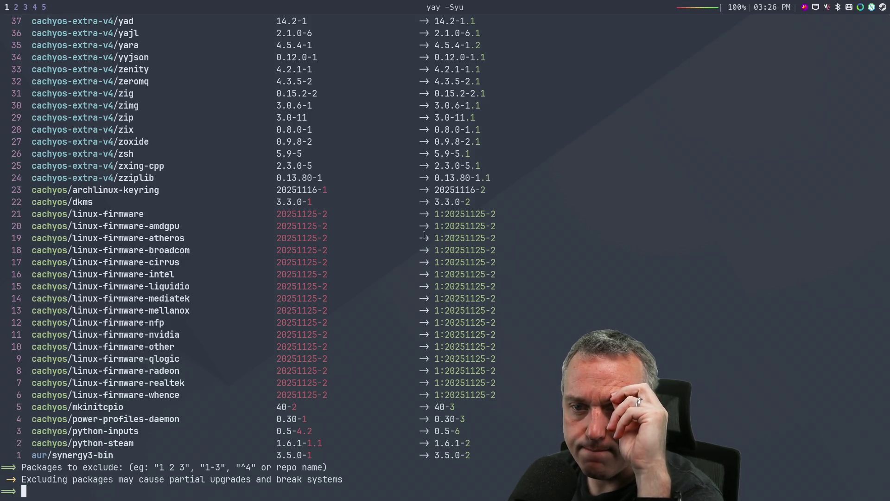
{"action": "scroll", "coordinate": [424, 235], "scroll_direction": "up", "scroll_amount": 20}
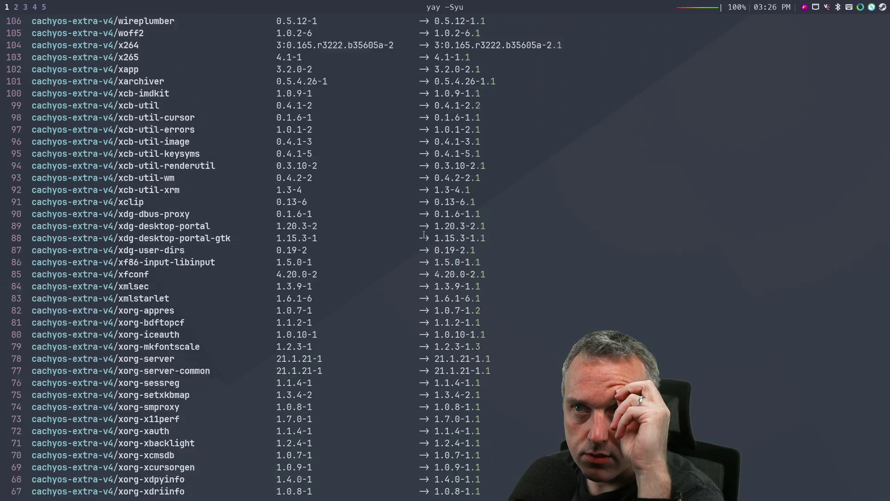
{"action": "scroll", "coordinate": [424, 235], "scroll_direction": "up", "scroll_amount": 20}
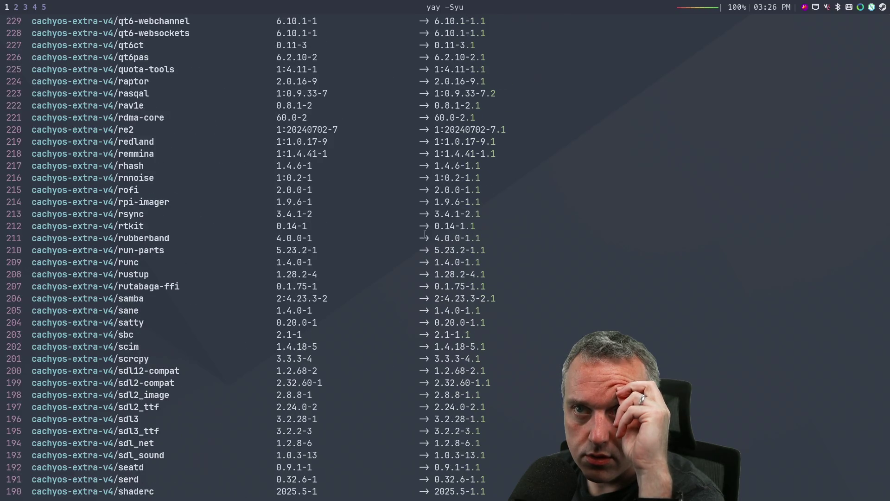
{"action": "scroll", "coordinate": [425, 235], "scroll_direction": "up", "scroll_amount": 15}
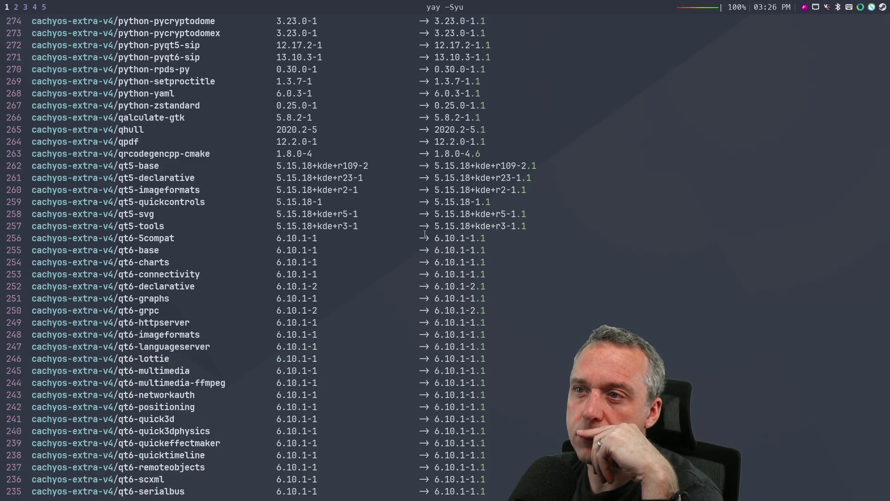
{"action": "key", "text": "Page_Down"}
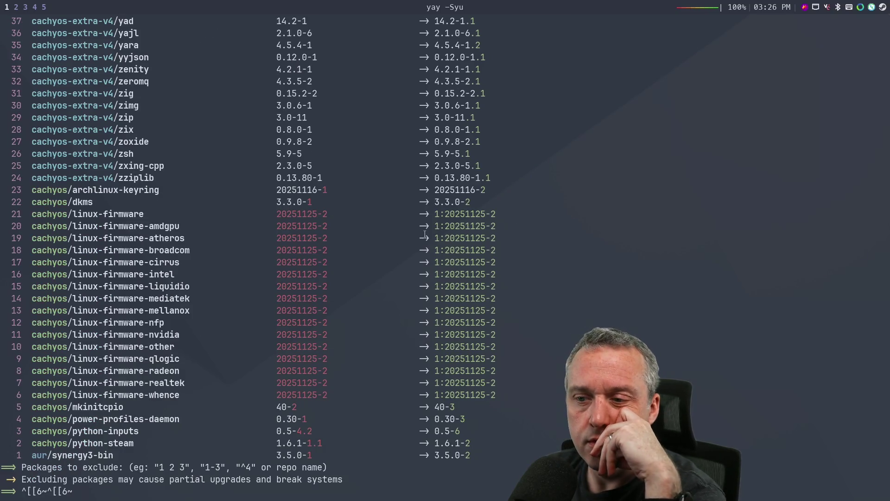
- Exclude package 1, synergy3-bin, and accept the zlib-ng replacements to proceed with installation
{"action": "key", "text": "BackSpace"}
{"action": "key", "text": "BackSpace"}
{"action": "key", "text": "BackSpace"}
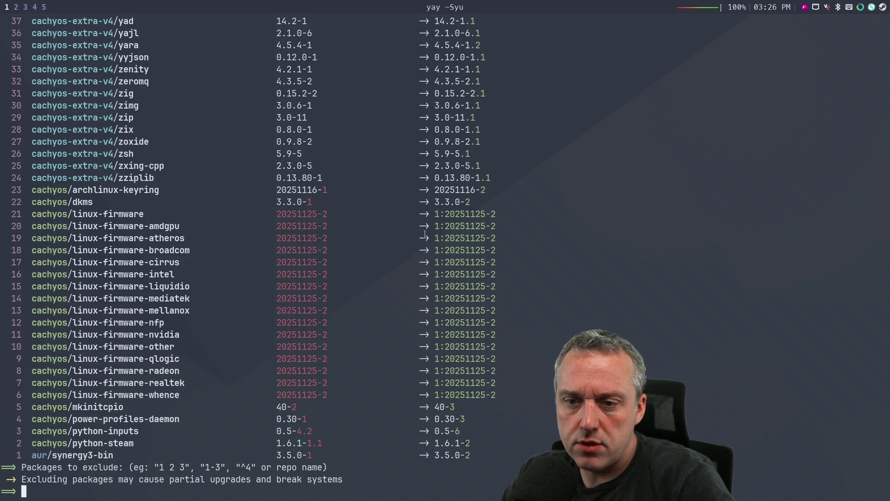
{"action": "type", "text": "1"}
{"action": "key", "text": "Return"}
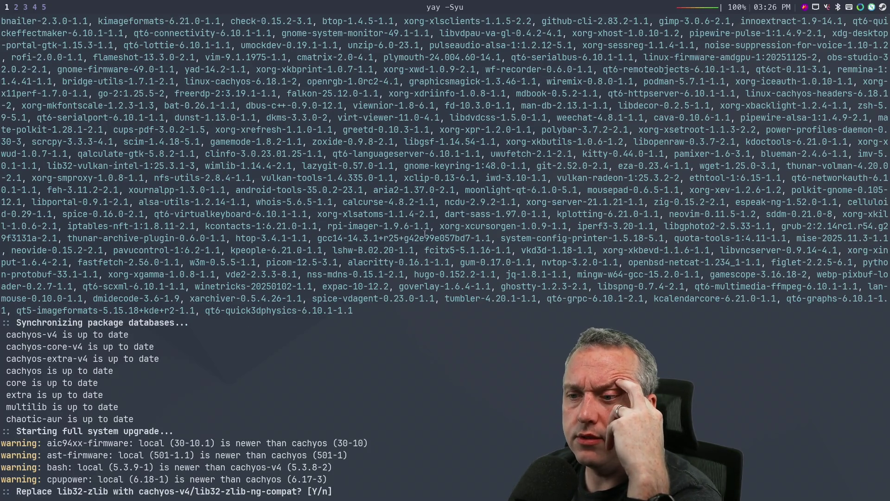
{"action": "key", "text": "Return"}
{"action": "key", "text": "Return"}
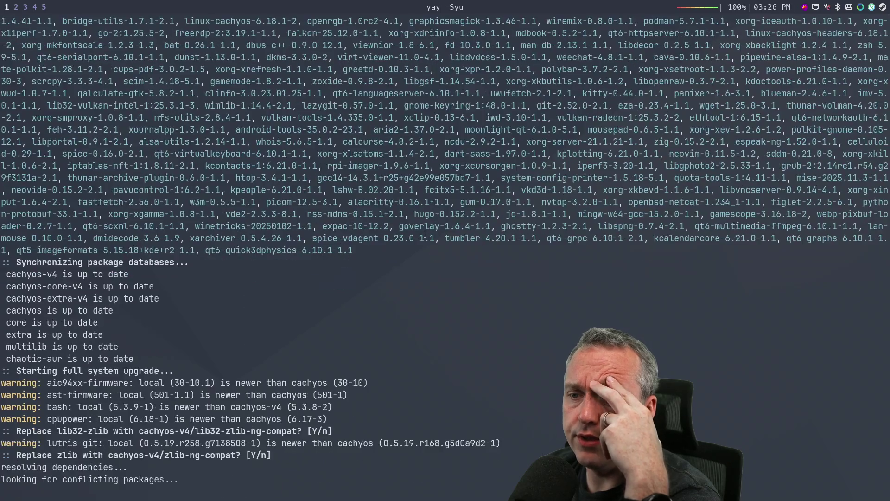
{"action": "key", "text": "Return"}
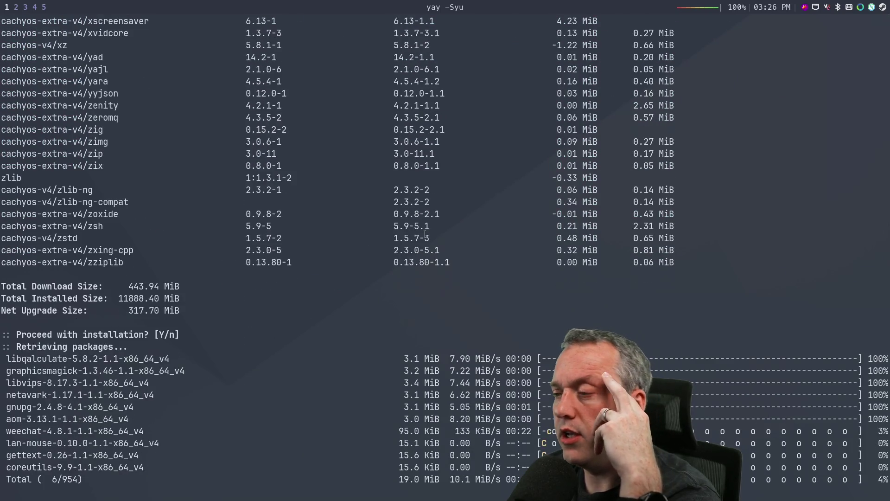
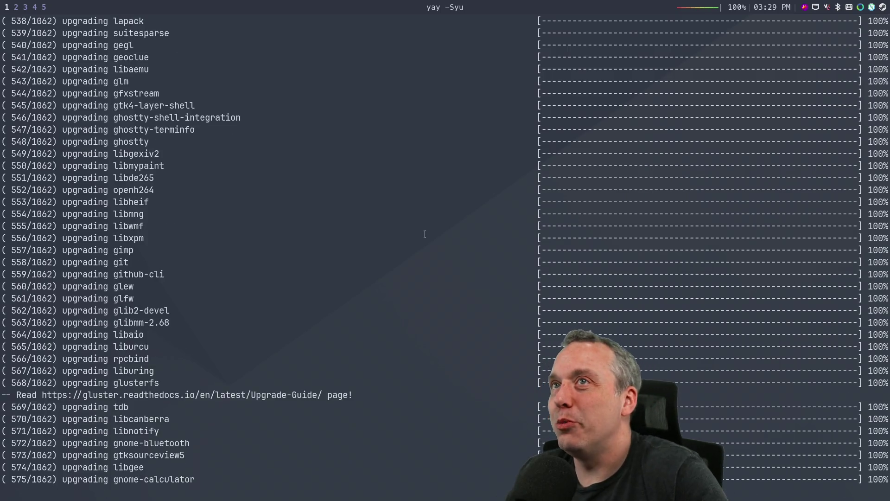
- Switch to Chrome on the CachyOS wiki, open a new tab, and start a new StrawPoll poll
{"action": "key", "text": "super+2"}
{"action": "key", "text": "super+3"}
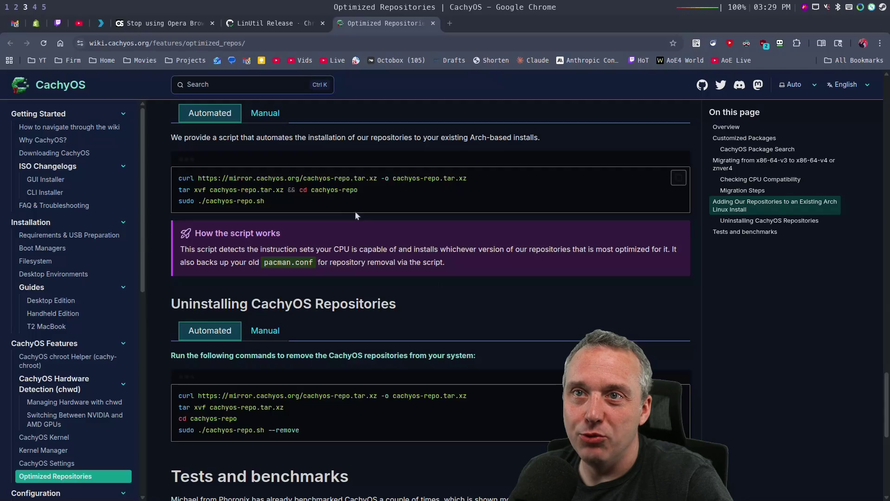
{"action": "left_click", "coordinate": [449, 23]}
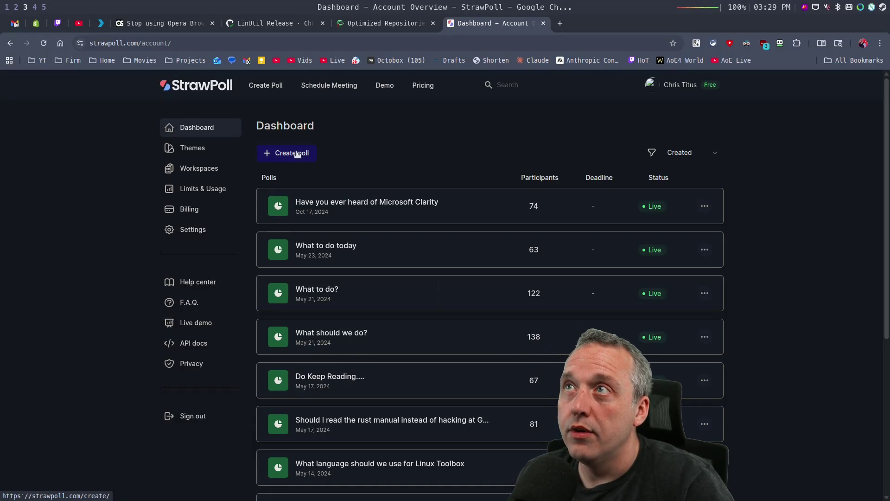
{"action": "left_click", "coordinate": [297, 154]}
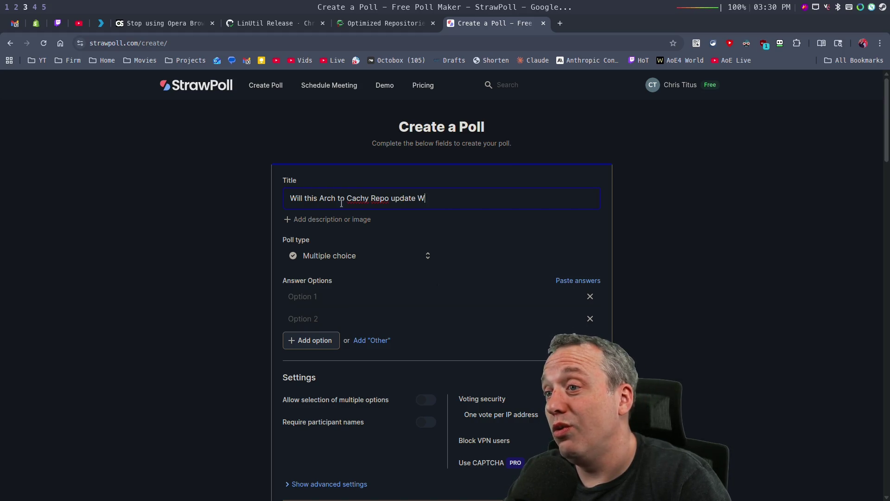
- Complete the title 'Will this Arch to Cachy Repo update Work?' and add Yes and No answers
{"action": "type", "text": "ork?"}
{"action": "key", "text": "Tab"}
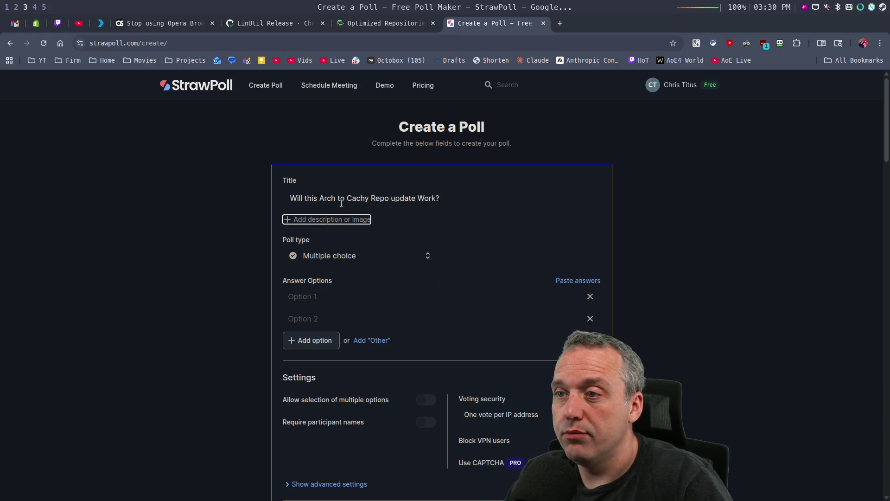
{"action": "left_click", "coordinate": [319, 296]}
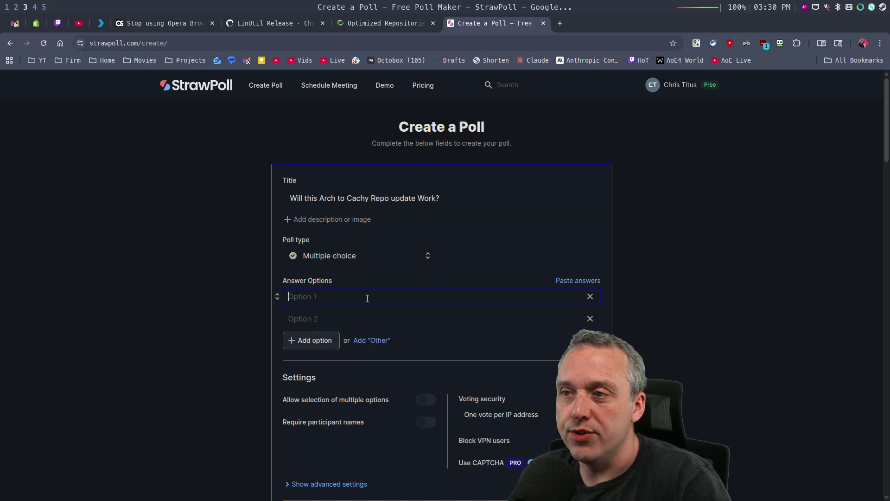
{"action": "type", "text": "Ye"}
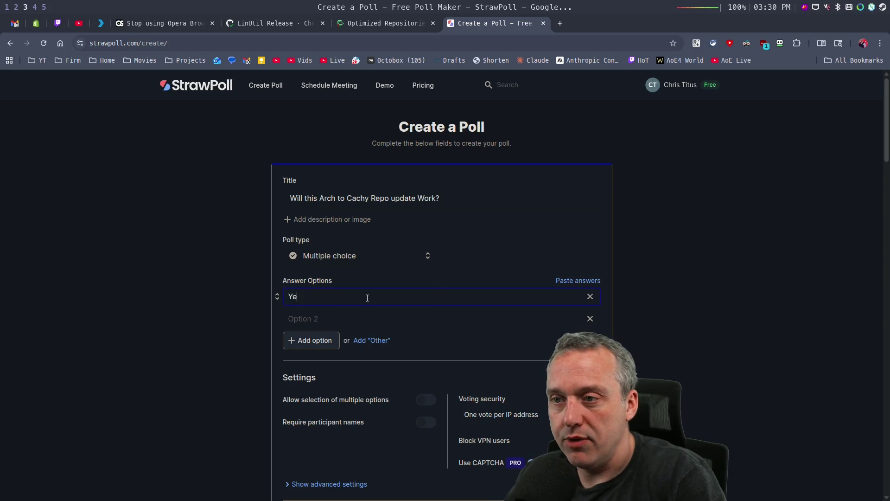
{"action": "type", "text": "s"}
{"action": "left_click", "coordinate": [393, 319]}
{"action": "type", "text": "No"}
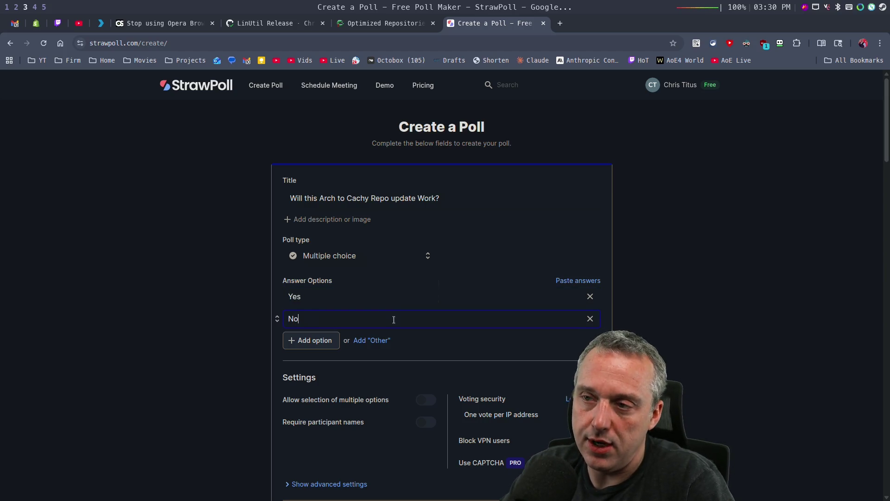
- Publish the poll and copy its share link
{"action": "left_click", "coordinate": [735, 354]}
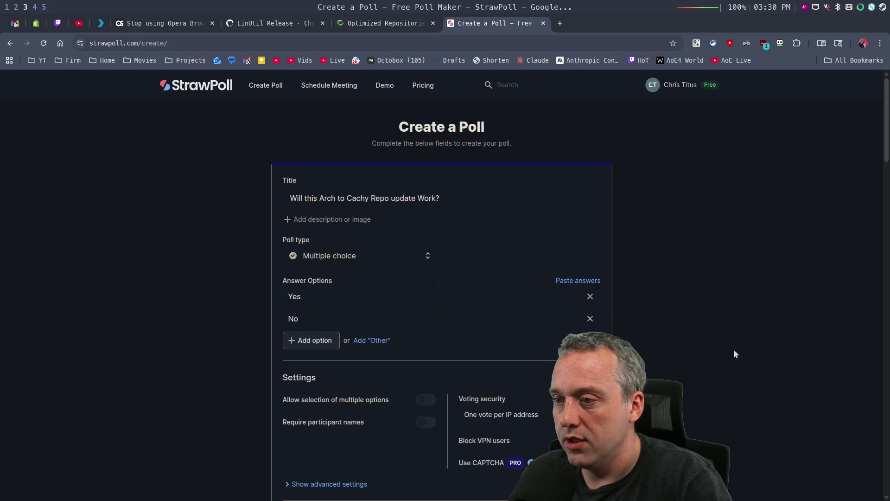
{"action": "scroll", "coordinate": [735, 354], "scroll_direction": "down", "scroll_amount": 3}
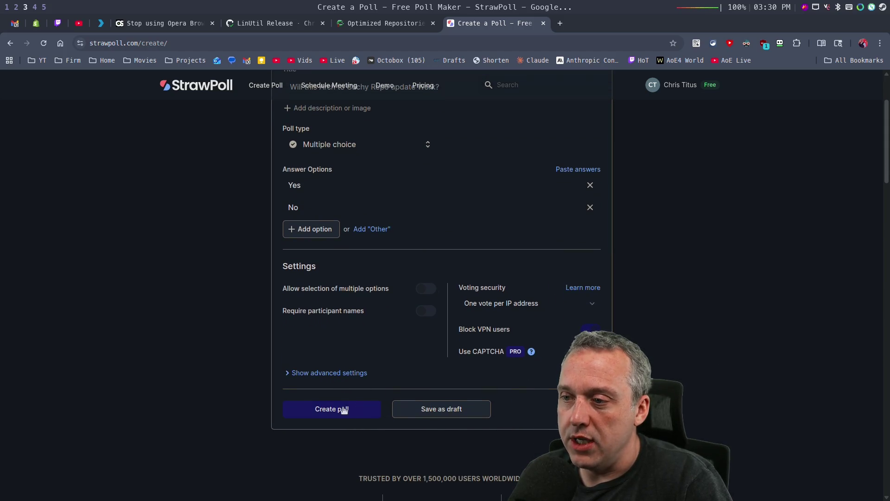
{"action": "left_click", "coordinate": [344, 409]}
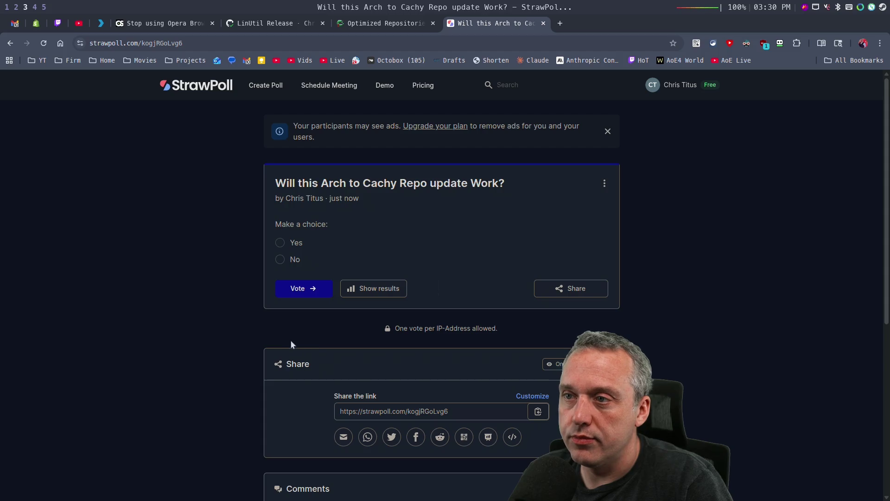
{"action": "left_click", "coordinate": [595, 288]}
{"action": "left_click", "coordinate": [538, 222]}
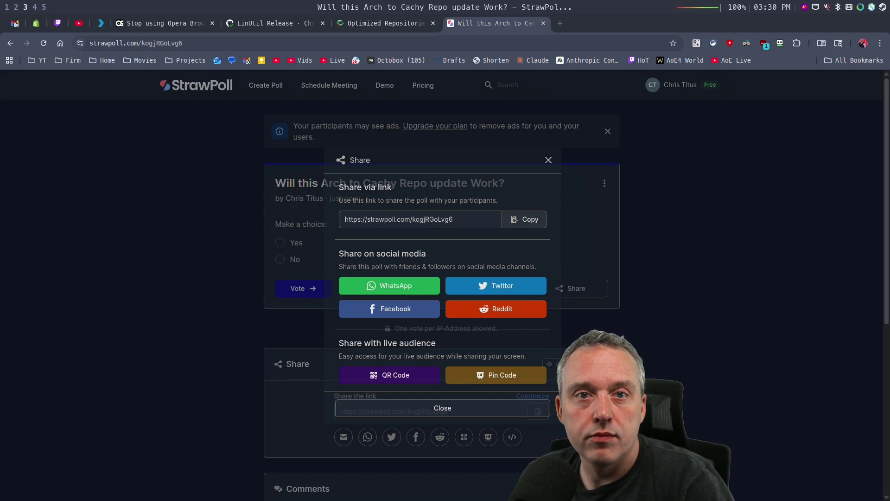
- Cast a Yes vote, view the poll results, then return to the upgrade terminal
{"action": "left_click", "coordinate": [549, 160]}
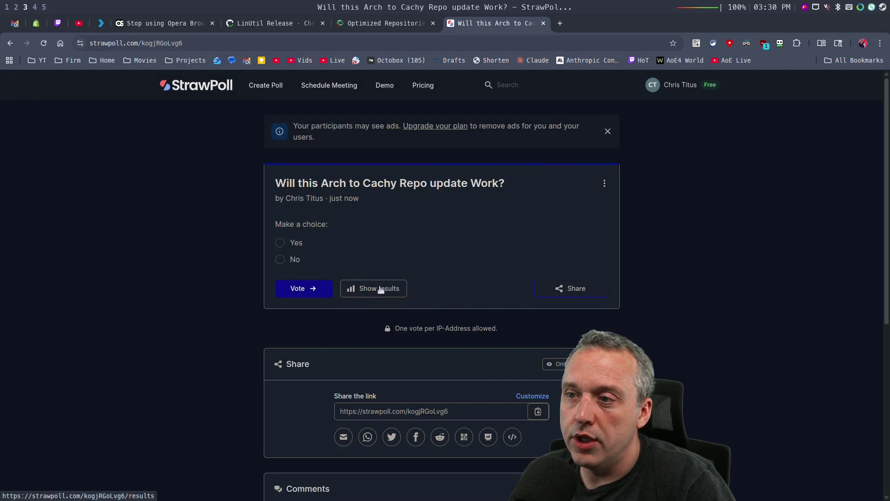
{"action": "left_click", "coordinate": [292, 243]}
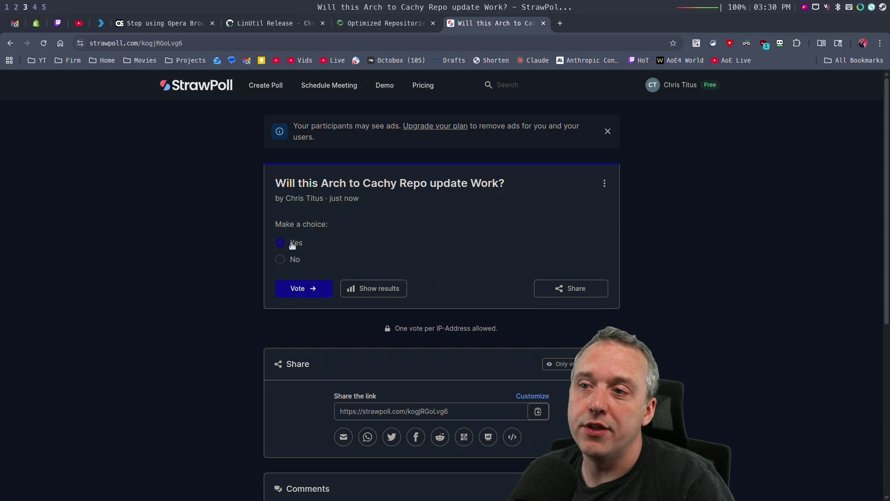
{"action": "left_click", "coordinate": [305, 291]}
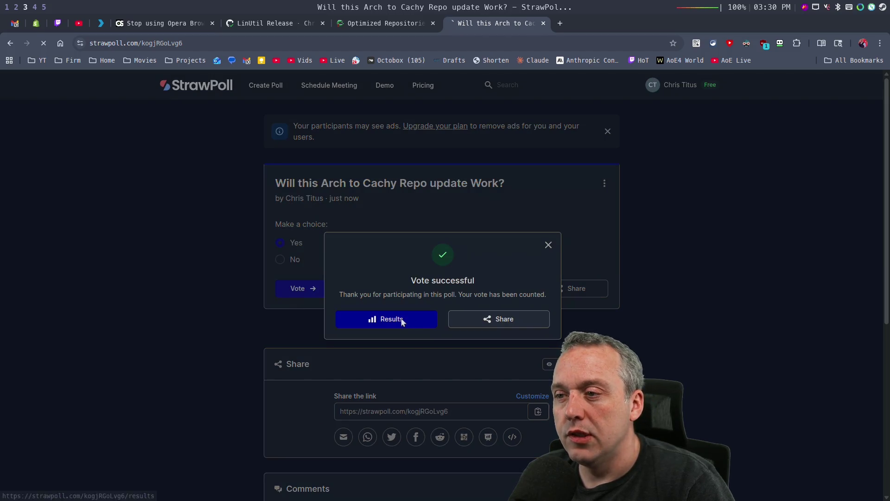
{"action": "left_click", "coordinate": [403, 320]}
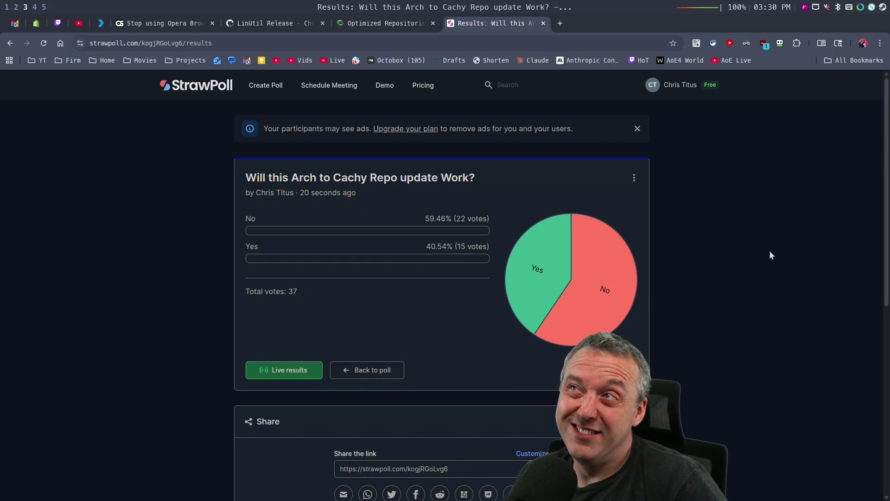
{"action": "key", "text": "super+1"}
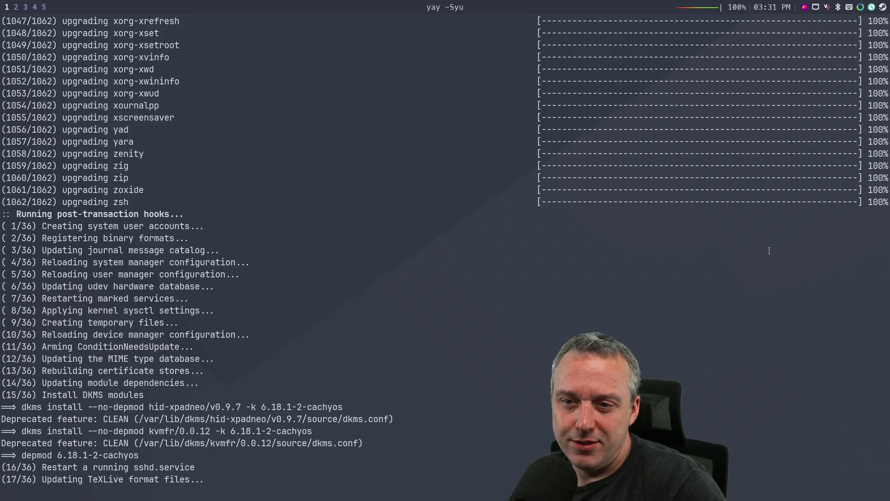
- Alternate between the StrawPoll results, the yay upgrade terminal and the fastfetch summary
{"action": "key", "text": "super+3"}
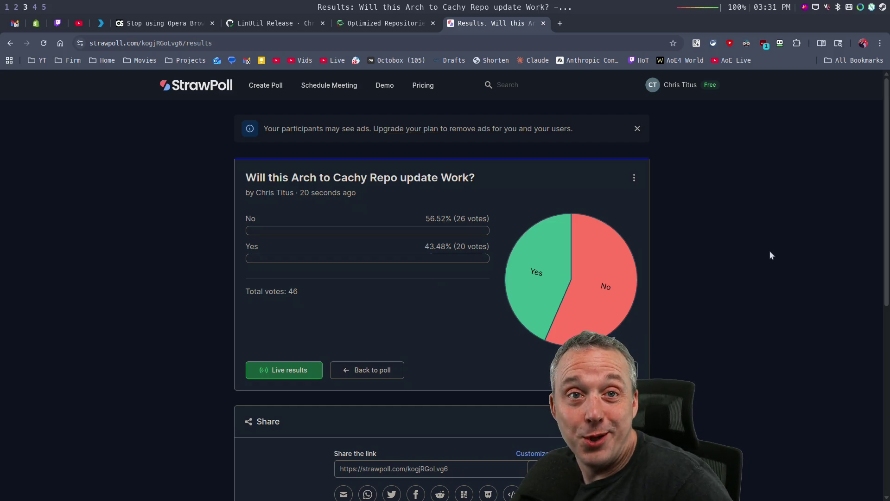
{"action": "key", "text": "super+1"}
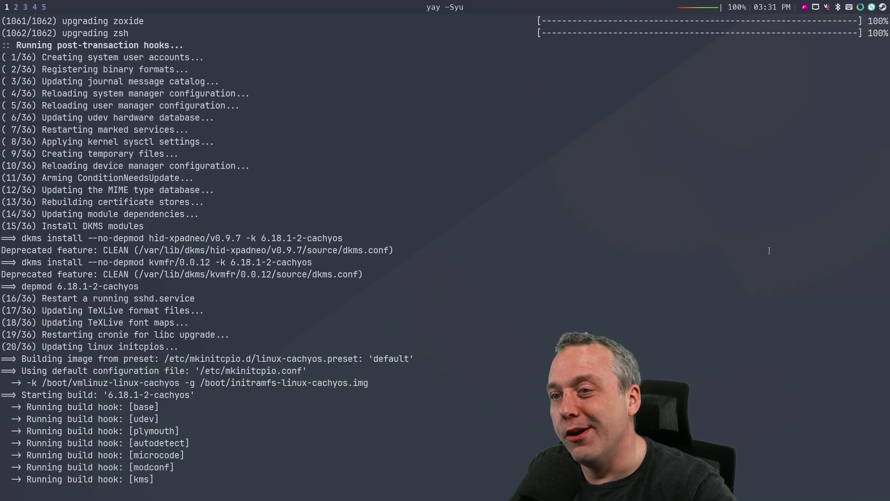
{"action": "key", "text": "super+2"}
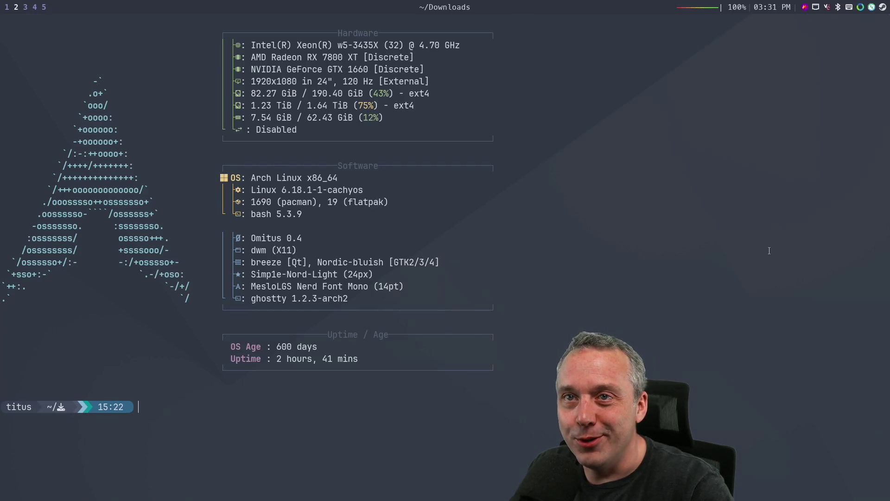
{"action": "key", "text": "super+3"}
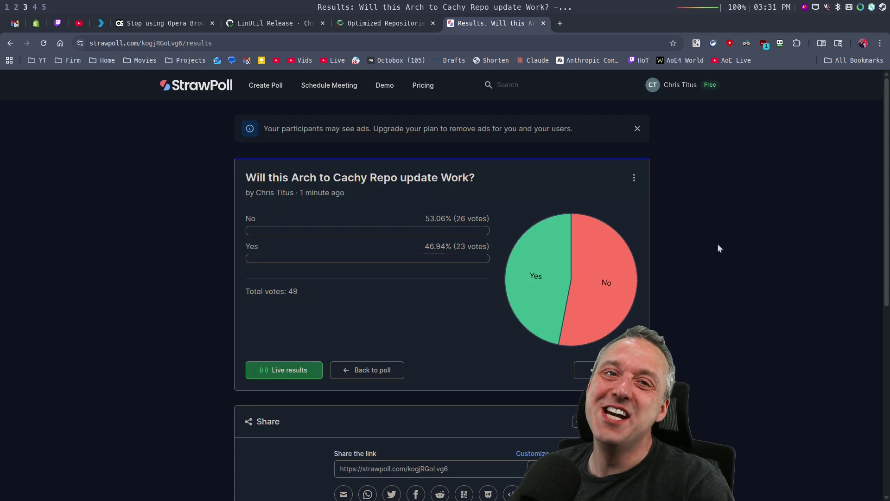
{"action": "key", "text": "super+1"}
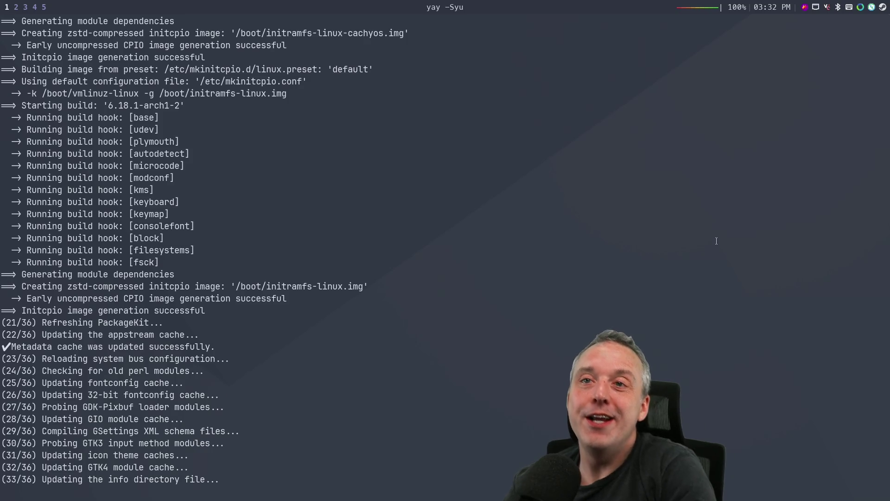
- Glance at the updated poll results, then return to the yay terminal as the upgrade finishes
{"action": "key", "text": "alt+Tab"}
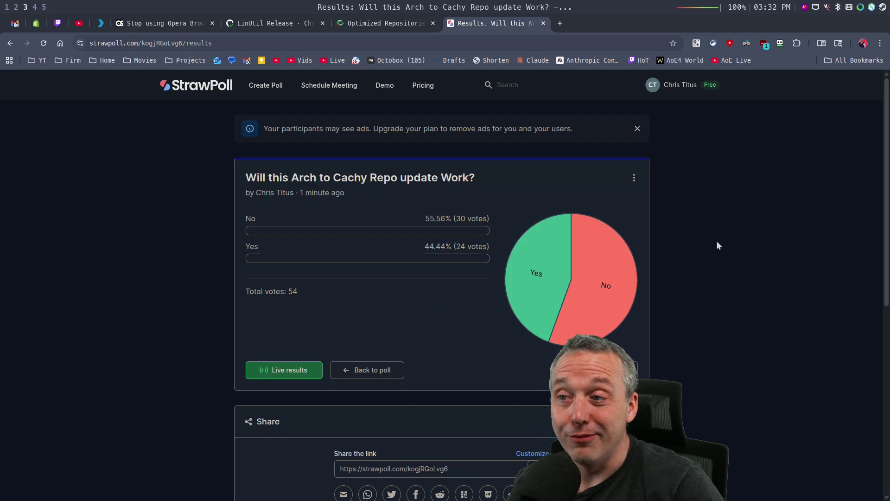
{"action": "key", "text": "super+1"}
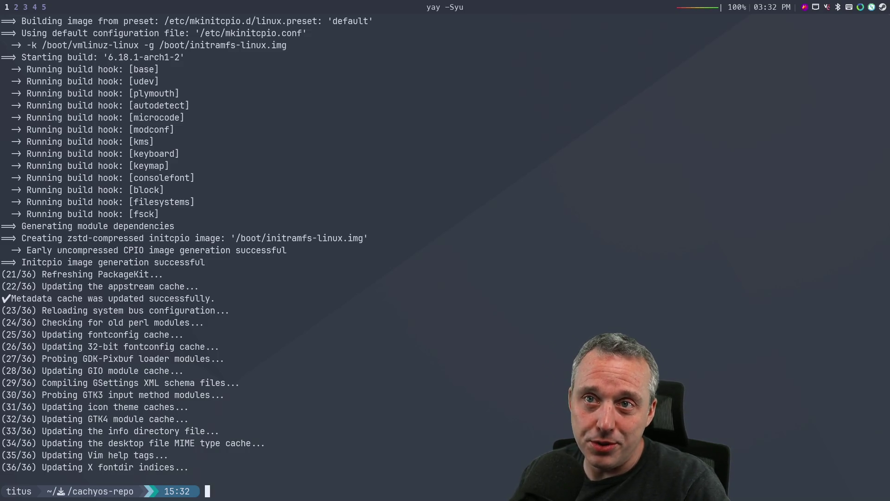
- Cycle through the stream chats, poll results and fastfetch workspaces back to the upgrade terminal
{"action": "key", "text": "super+5"}
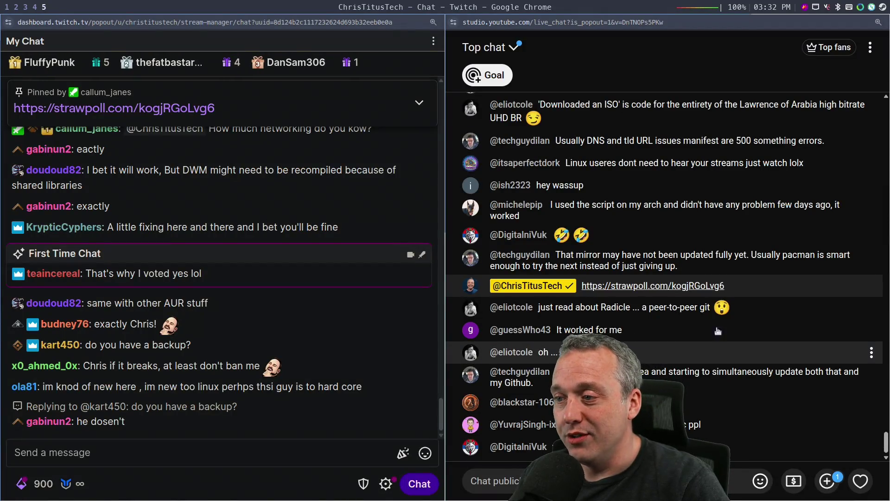
{"action": "key", "text": "super+m"}
{"action": "key", "text": "super+4"}
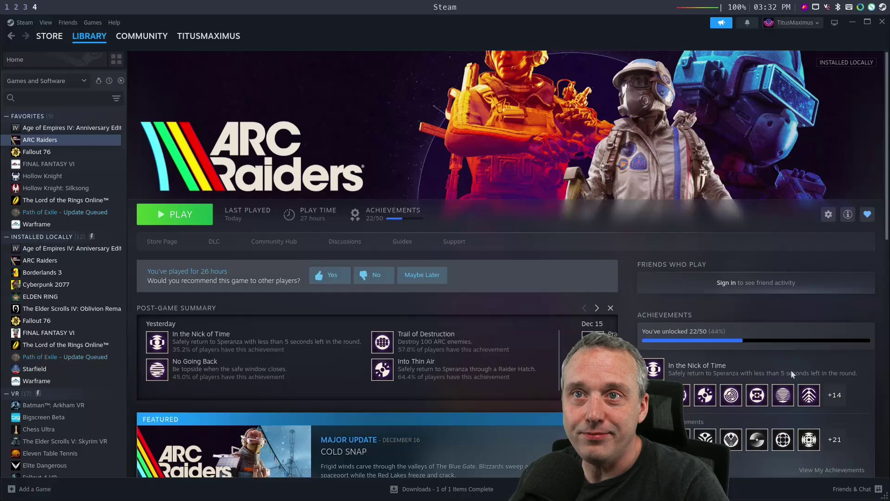
{"action": "key", "text": "super+3"}
{"action": "key", "text": "super+2"}
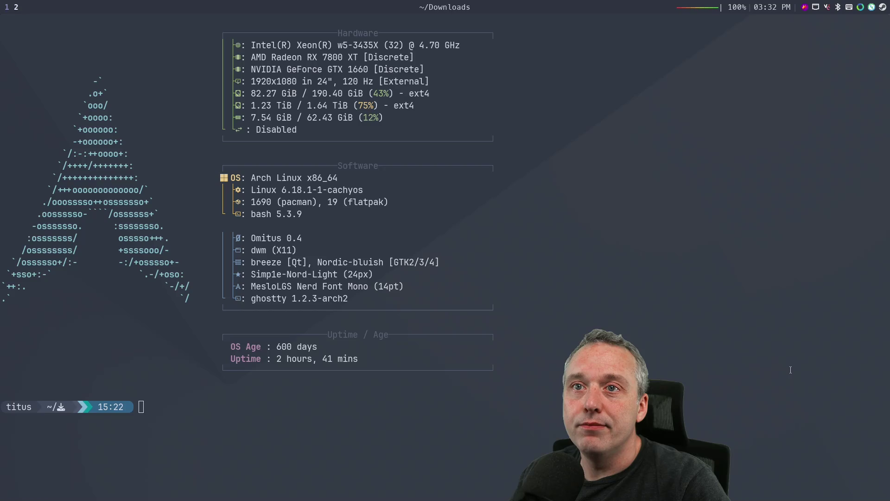
{"action": "key", "text": "super+1"}
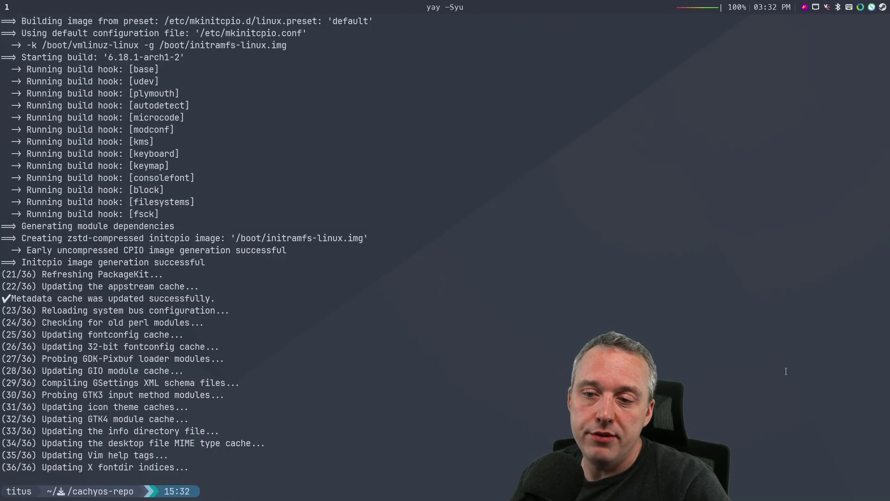
- Rerun yay -Syu excluding synergy3-bin (option 1), which reports nothing to do
{"action": "type", "text": "reboo"}
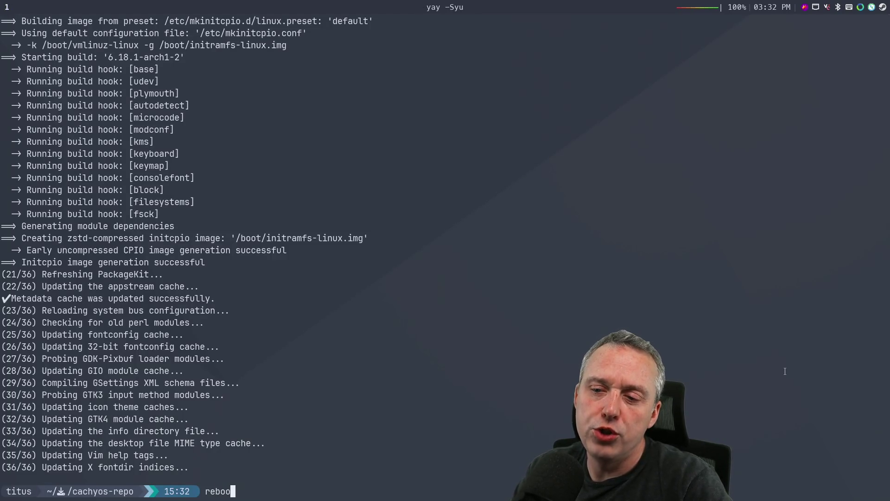
{"action": "key", "text": "BackSpace"}
{"action": "key", "text": "BackSpace"}
{"action": "key", "text": "BackSpace"}
{"action": "type", "text": "yay -Syu"}
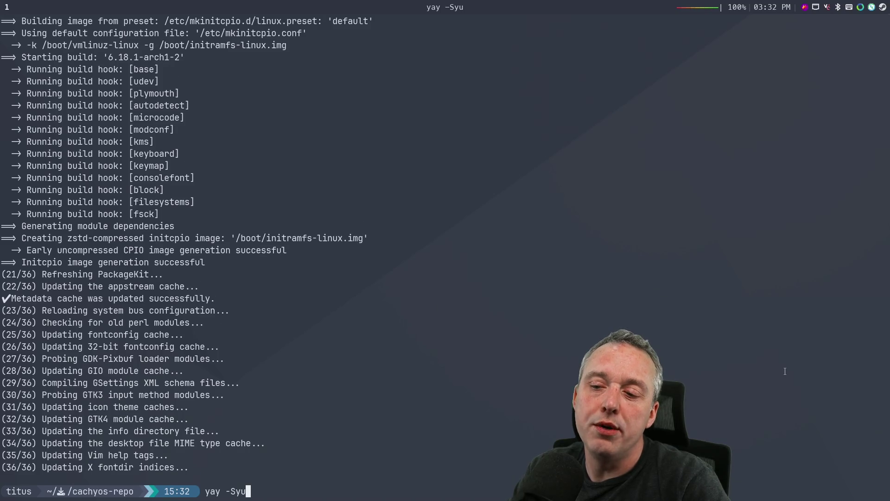
{"action": "key", "text": "Return"}
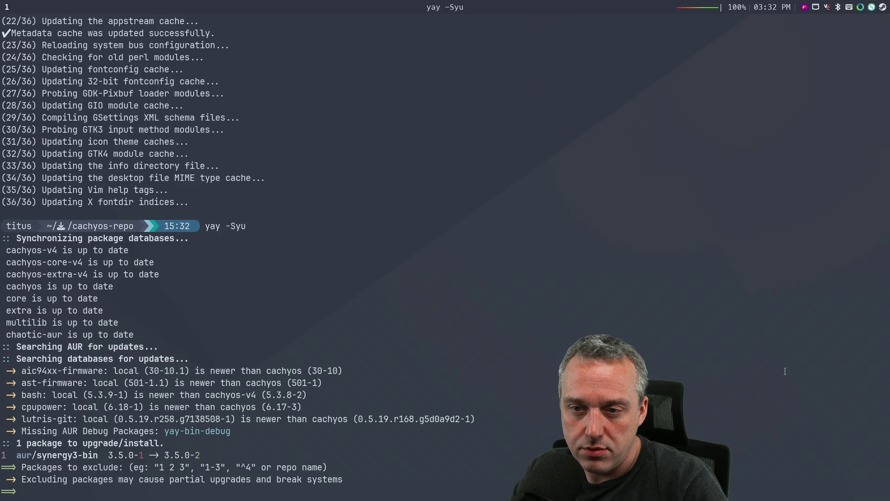
{"action": "type", "text": "1"}
{"action": "key", "text": "Return"}
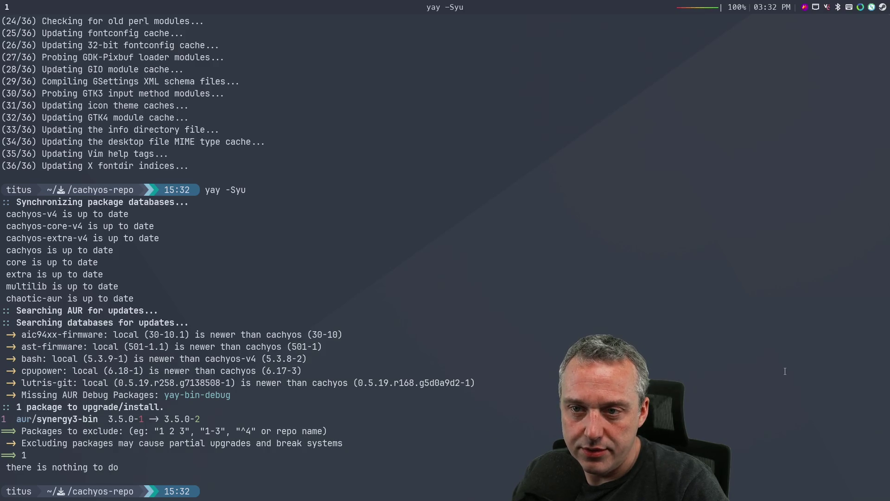
{"action": "type", "text": "yay -"}
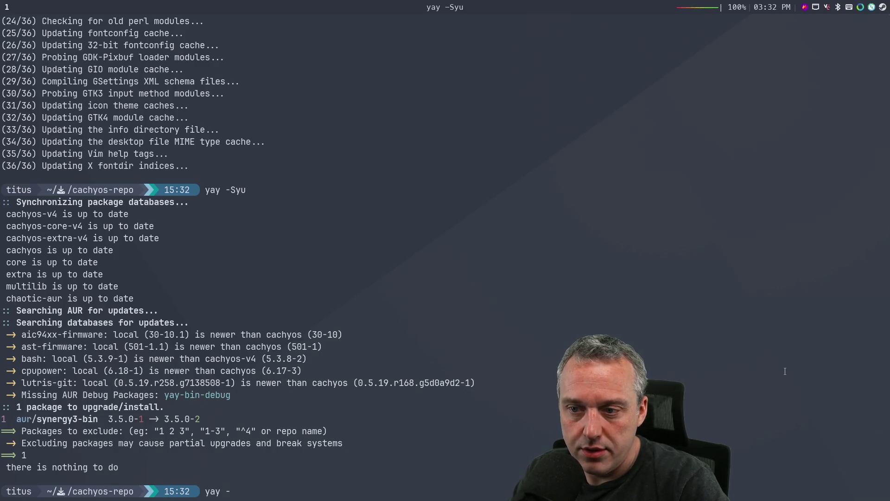
{"action": "key", "text": "BackSpace"}
{"action": "key", "text": "BackSpace"}
{"action": "key", "text": "BackSpace"}
- Build a yay -S command with aic94xx-firmware, ast-firmware, bash and cpupower pasted from the output
{"action": "type", "text": "reboot"}
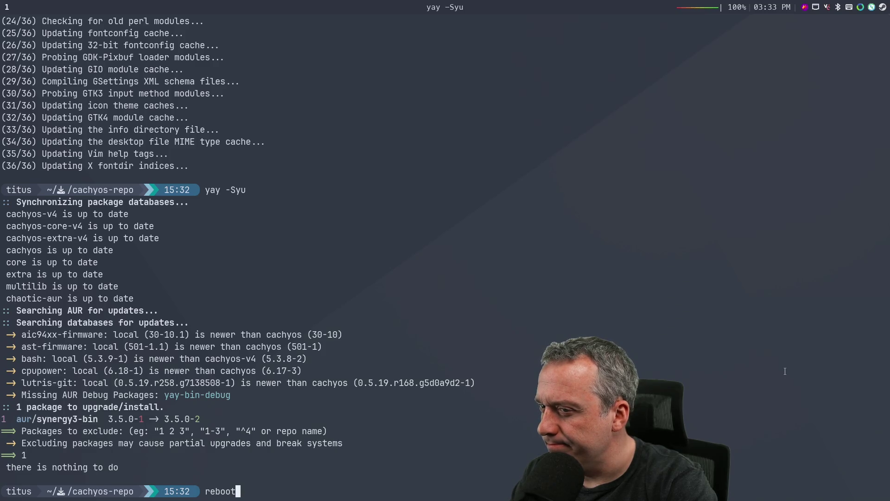
{"action": "key", "text": "BackSpace"}
{"action": "key", "text": "BackSpace"}
{"action": "key", "text": "BackSpace"}
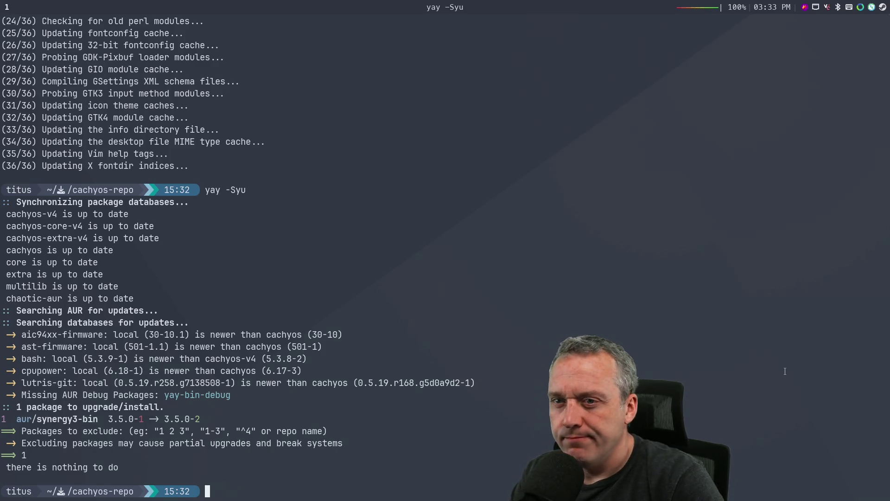
{"action": "type", "text": "yay -S"}
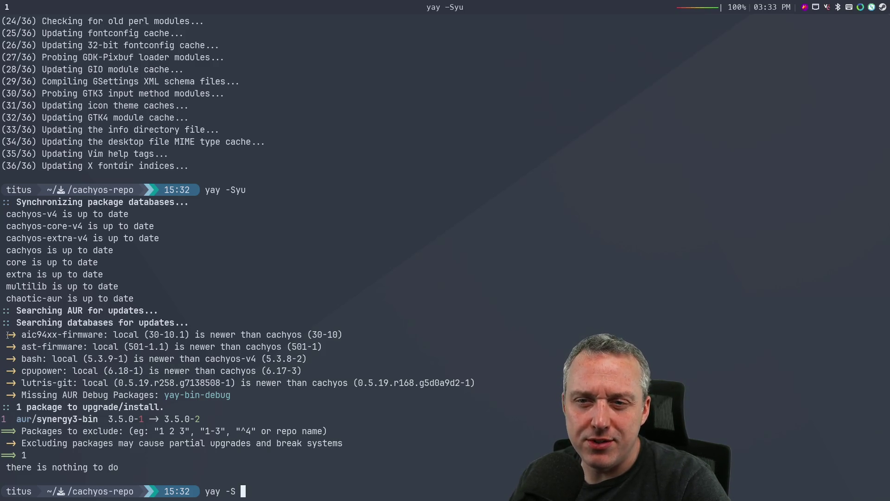
{"action": "left_click_drag", "start_coordinate": [21, 334], "coordinate": [102, 338]}
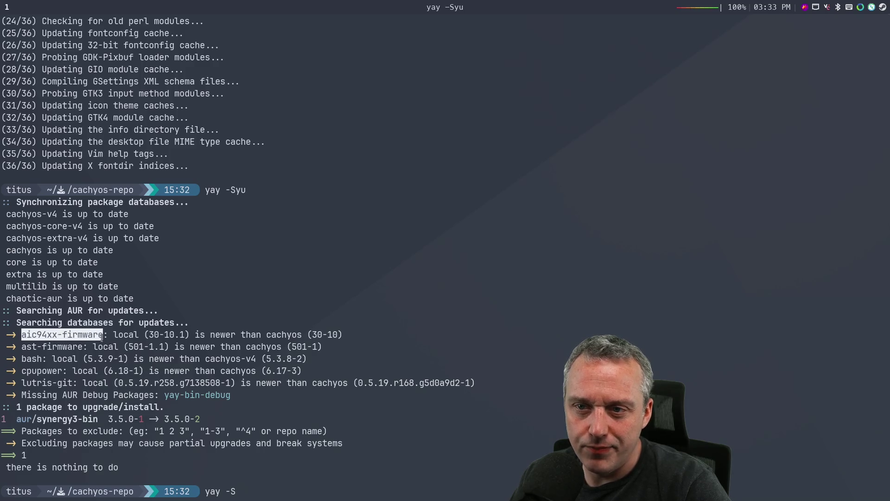
{"action": "middle_click", "coordinate": [102, 338]}
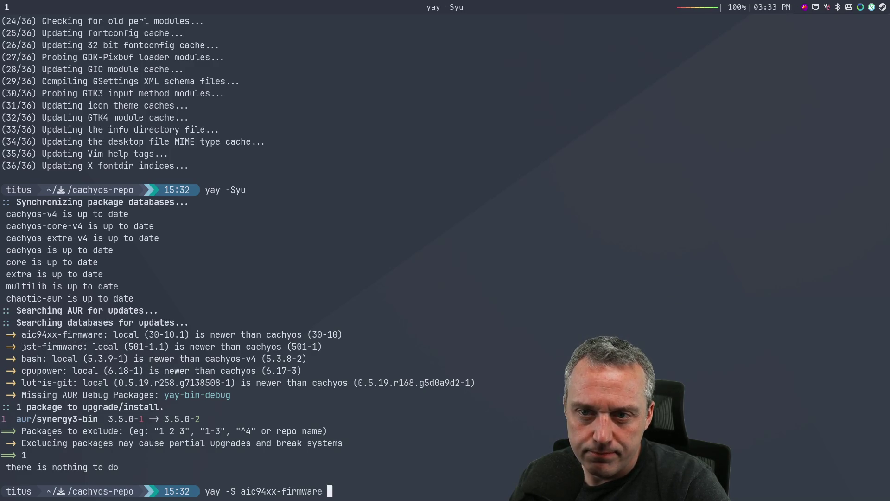
{"action": "left_click_drag", "start_coordinate": [21, 347], "coordinate": [82, 348]}
{"action": "middle_click", "coordinate": [81, 348]}
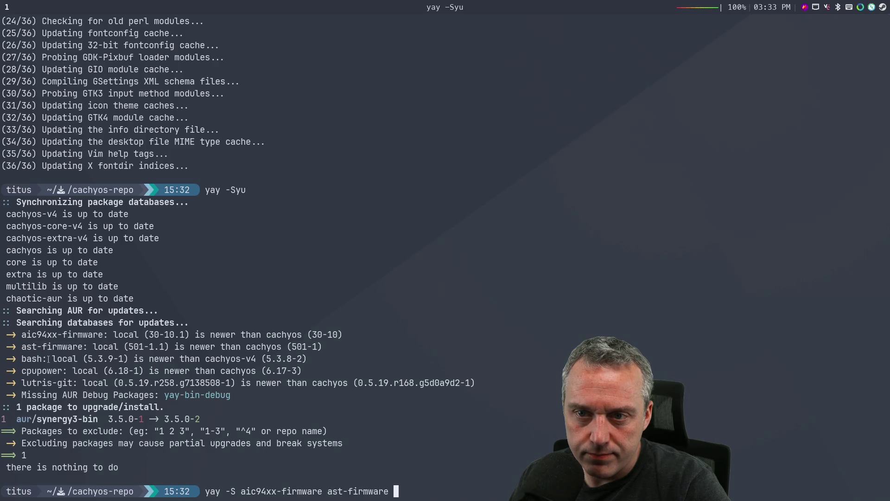
{"action": "double_click", "coordinate": [25, 357]}
{"action": "middle_click", "coordinate": [30, 356]}
{"action": "double_click", "coordinate": [36, 371]}
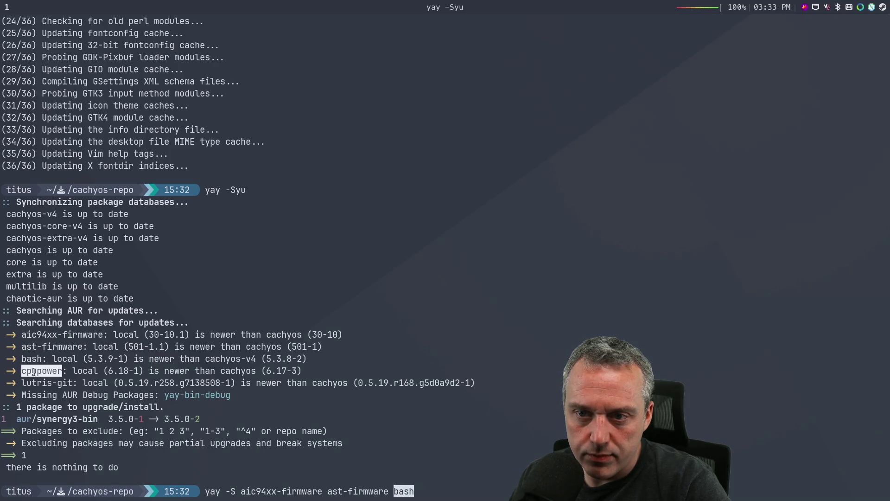
{"action": "middle_click", "coordinate": [34, 373]}
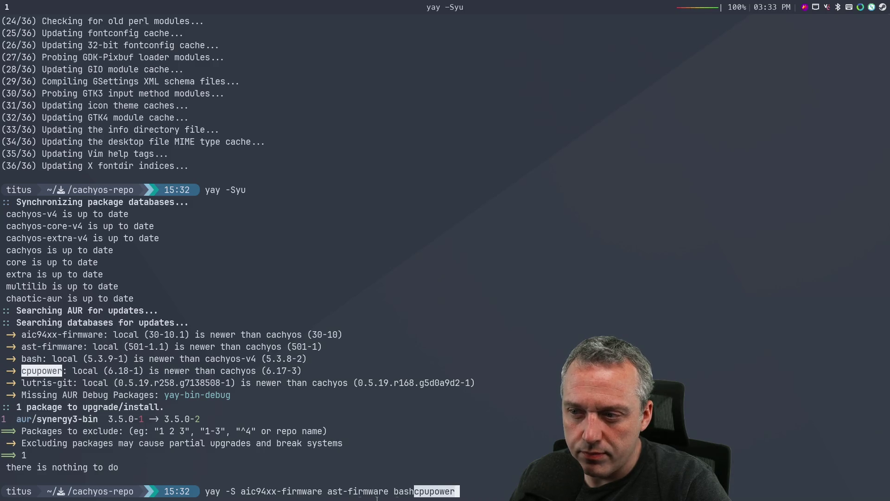
- Add lutris-git and reinstall the five packages at their CachyOS versions, confirming with Y
{"action": "key", "text": "Left"}
{"action": "key", "text": "Left"}
{"action": "key", "text": "Left"}
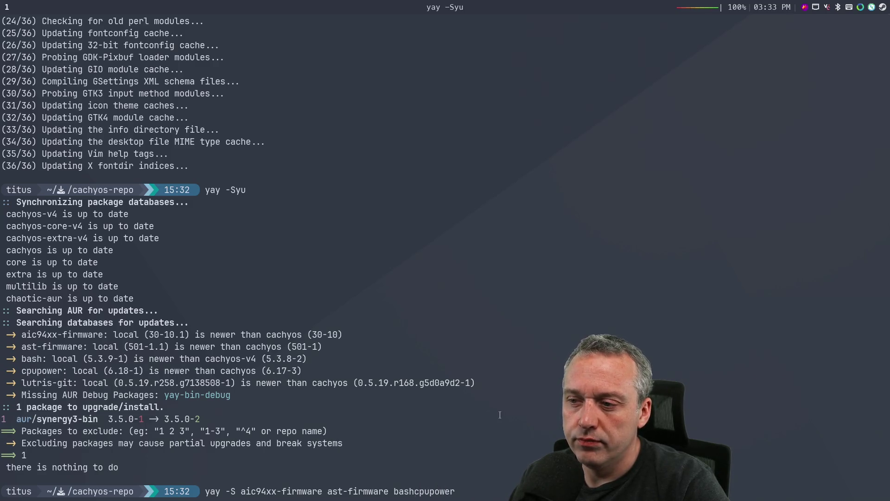
{"action": "key", "text": "End"}
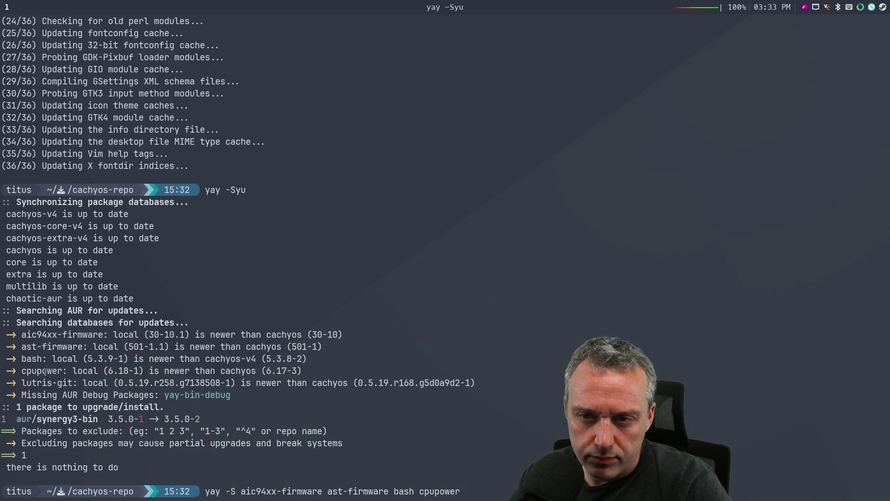
{"action": "left_click_drag", "start_coordinate": [22, 384], "coordinate": [73, 383]}
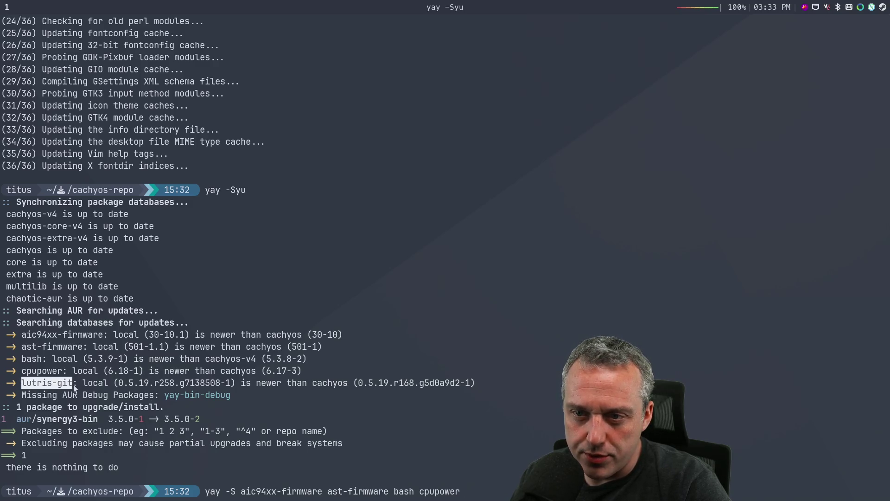
{"action": "middle_click", "coordinate": [89, 376]}
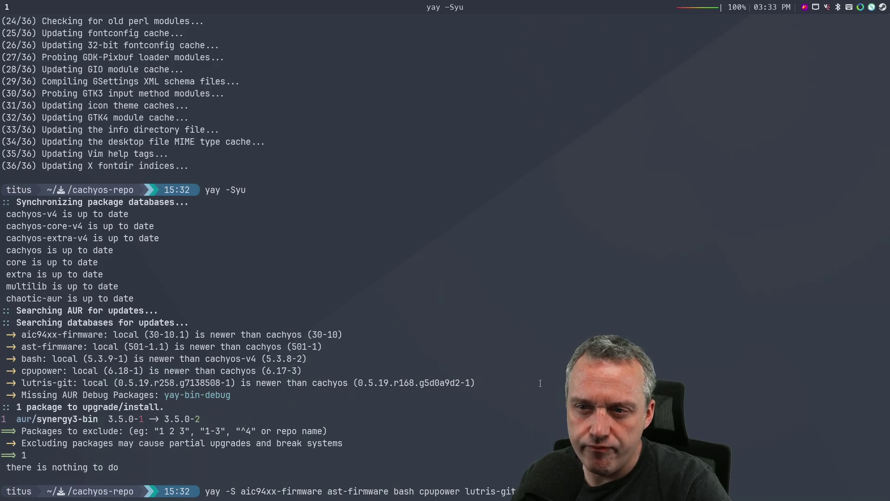
{"action": "key", "text": "Return"}
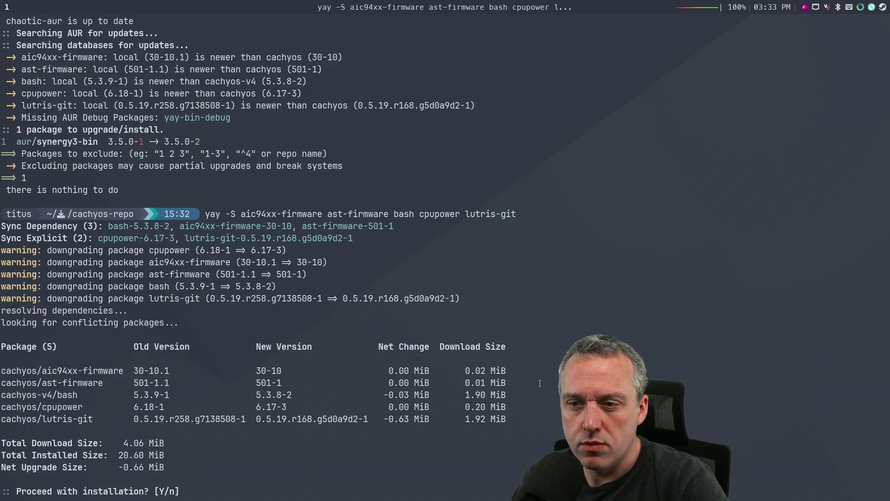
{"action": "type", "text": "Y"}
{"action": "key", "text": "Return"}
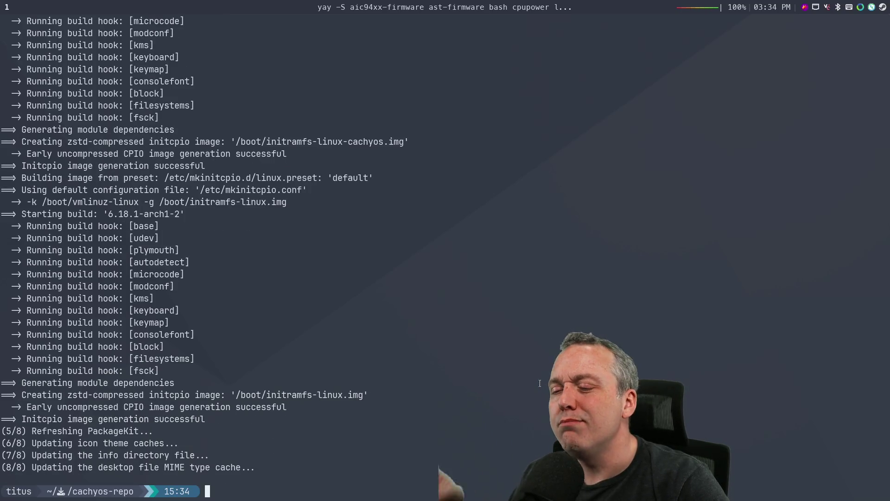
{"action": "type", "text": "yay -S"}
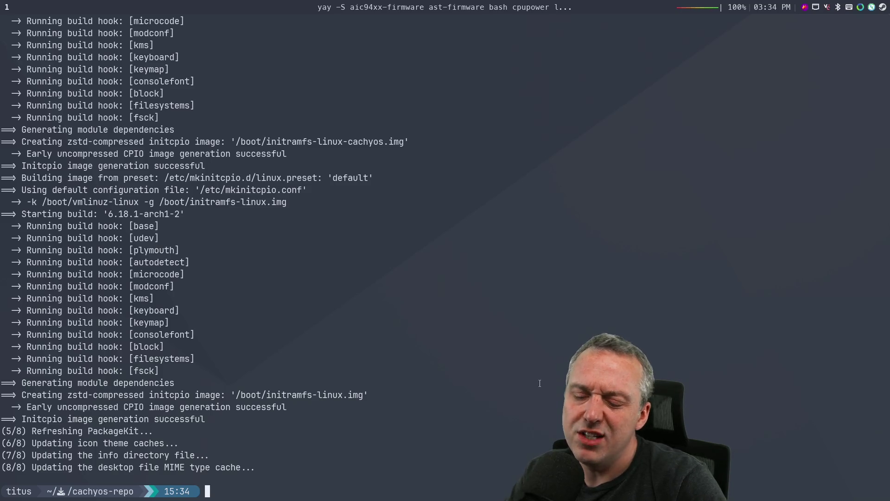
{"action": "type", "text": "yu"}
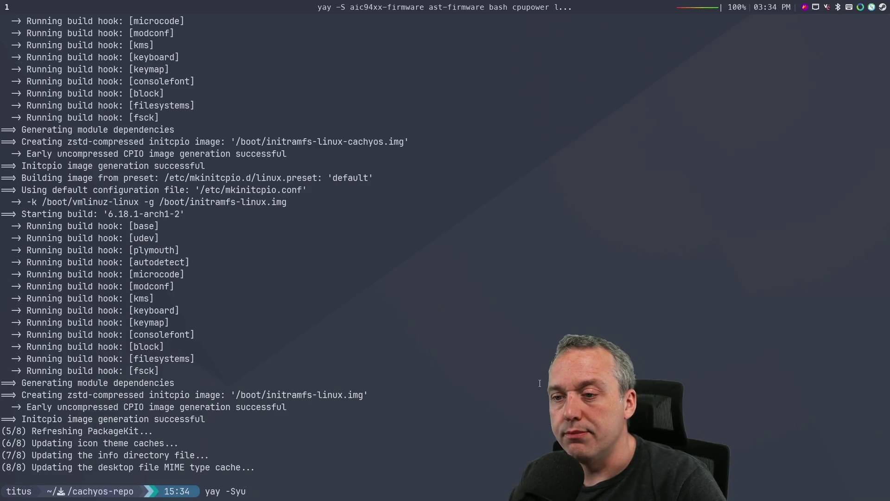
- Abort the yay -Syu run, then remove libreoffice-fresh and dependencies with yay -Rnsc (35 packages, 566.42 MiB)
{"action": "key", "text": "Return"}
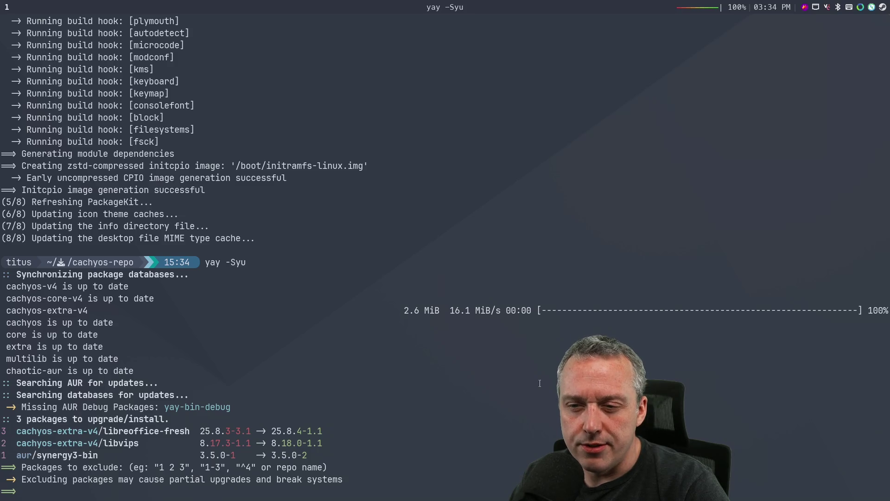
{"action": "key", "text": "ctrl+c"}
{"action": "type", "text": "yay -"}
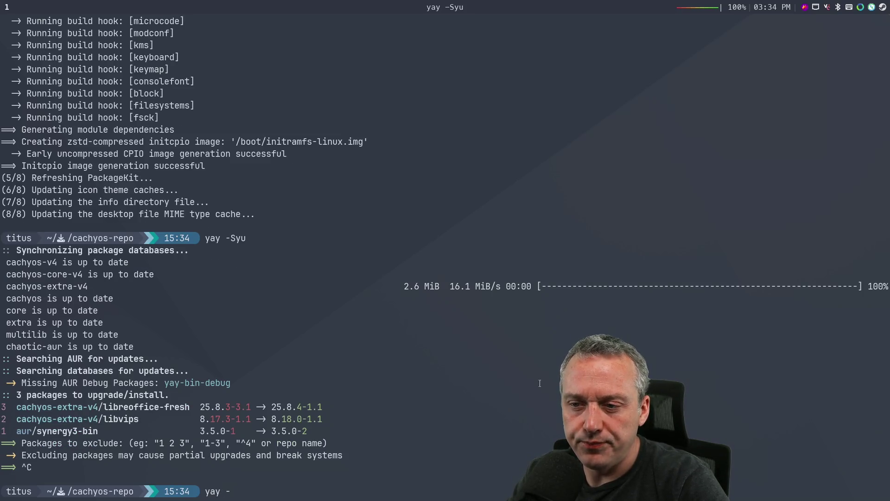
{"action": "type", "text": "Rnsc"}
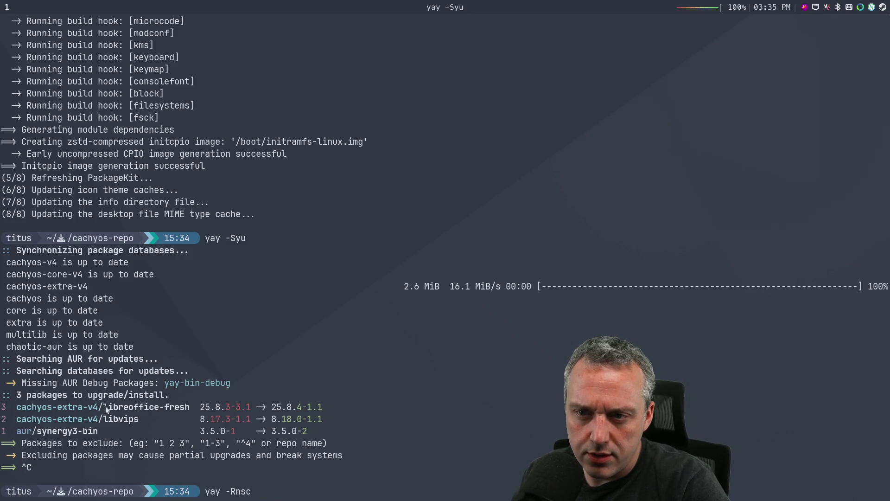
{"action": "left_click_drag", "start_coordinate": [103, 407], "coordinate": [188, 409]}
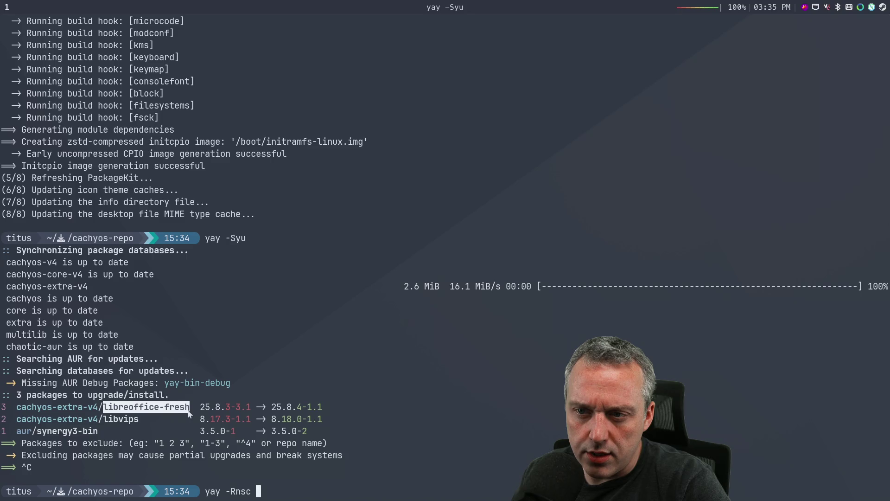
{"action": "middle_click", "coordinate": [188, 408]}
{"action": "key", "text": "Return"}
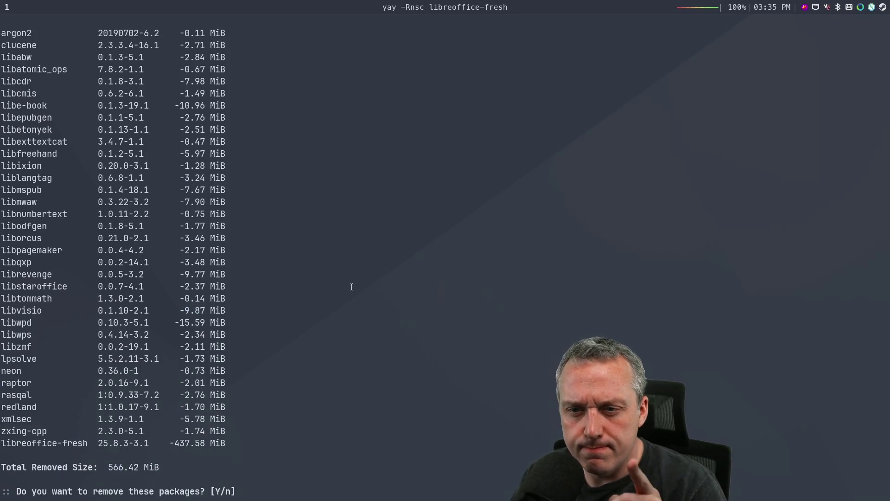
{"action": "scroll", "coordinate": [353, 286], "scroll_direction": "up", "scroll_amount": 6}
{"action": "scroll", "coordinate": [353, 286], "scroll_direction": "down", "scroll_amount": 6}
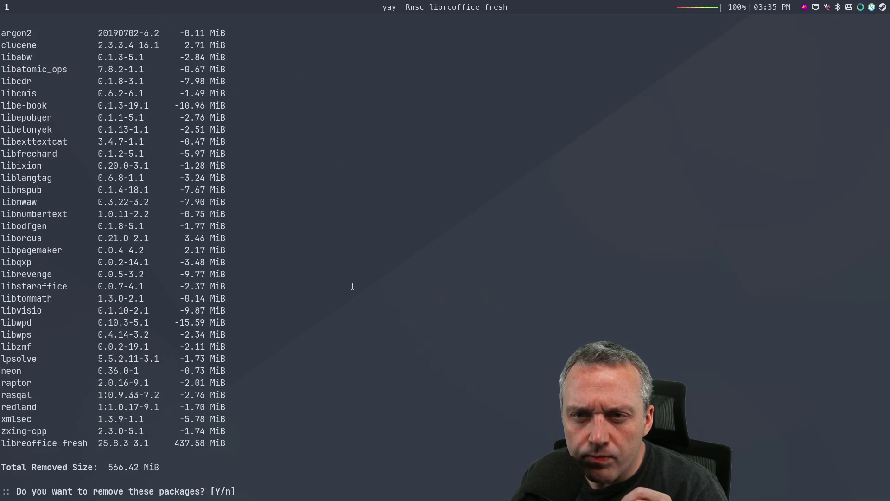
{"action": "key", "text": "Return"}
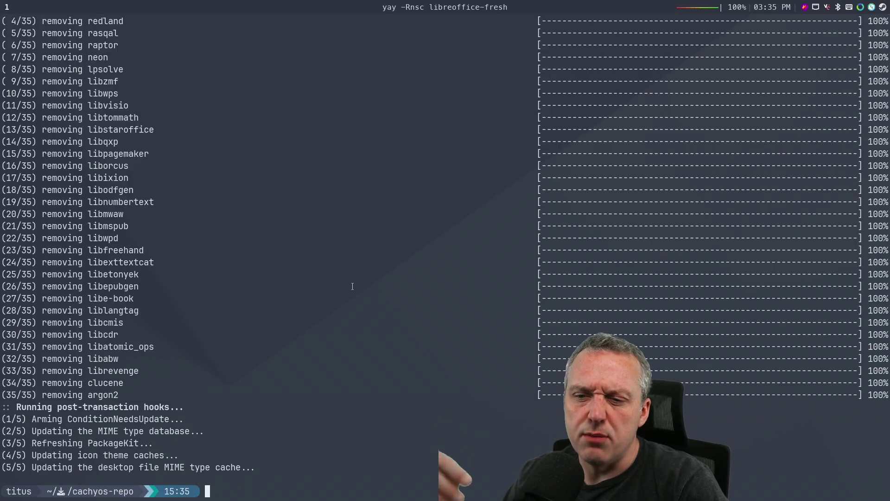
- Rerun yay -Syu excluding synergy3-bin and install the libvips 8.18.0-1.1 upgrade
{"action": "type", "text": "yay -Syu"}
{"action": "key", "text": "Return"}
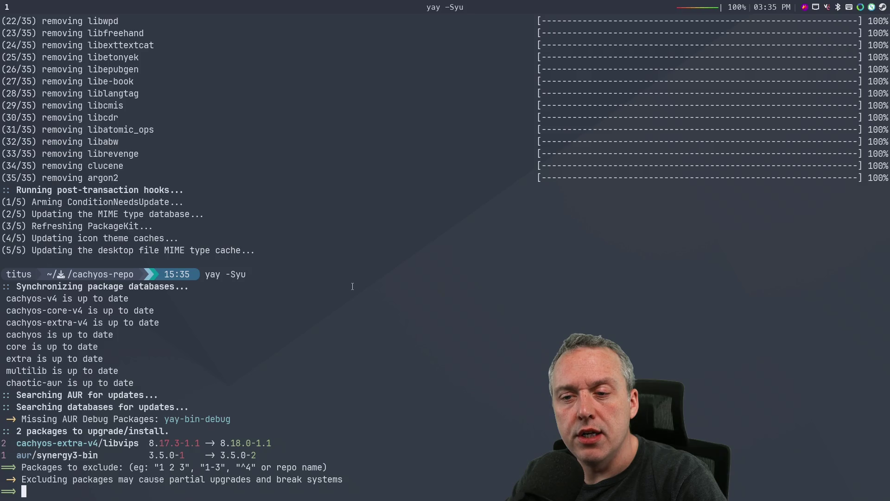
{"action": "type", "text": "1"}
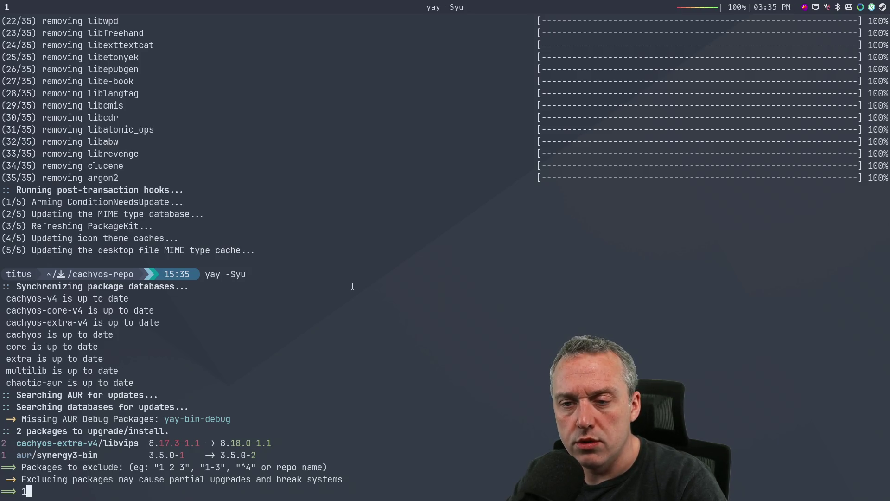
{"action": "key", "text": "Return"}
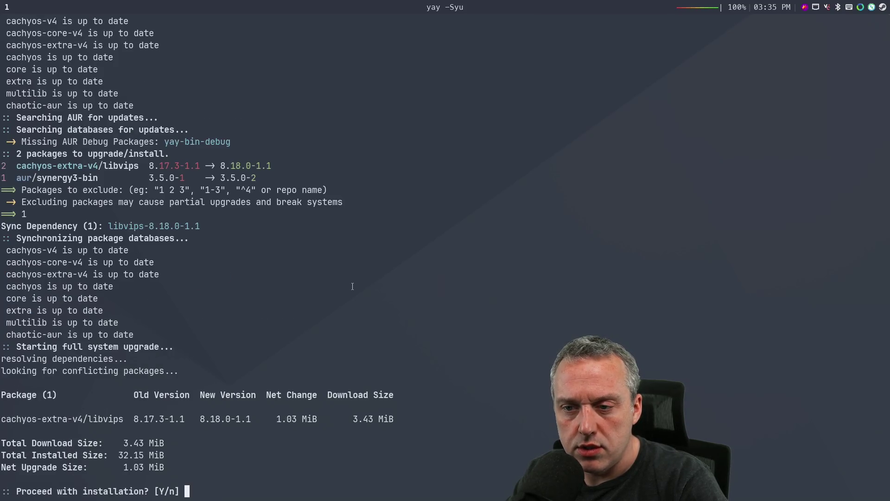
{"action": "key", "text": "Return"}
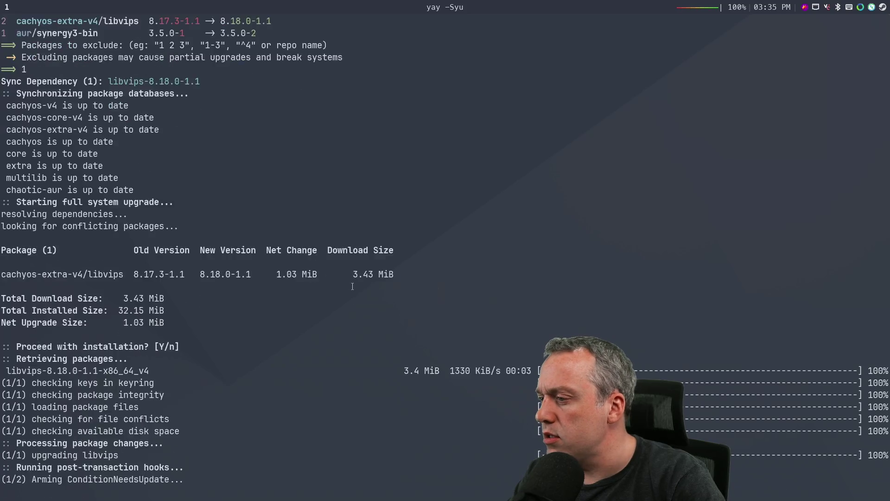
- Run yay -Syu again excluding synergy3-bin, then recall and rerun the same upgrade command
{"action": "type", "text": "yay -Syu"}
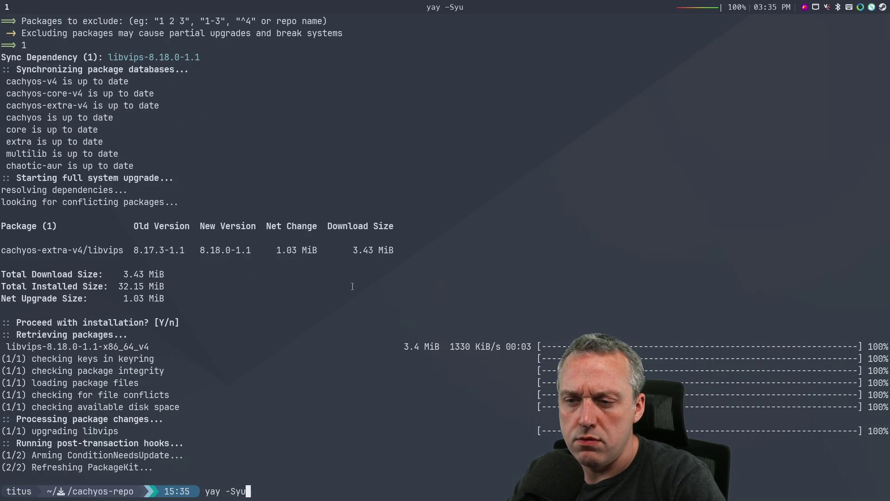
{"action": "key", "text": "Return"}
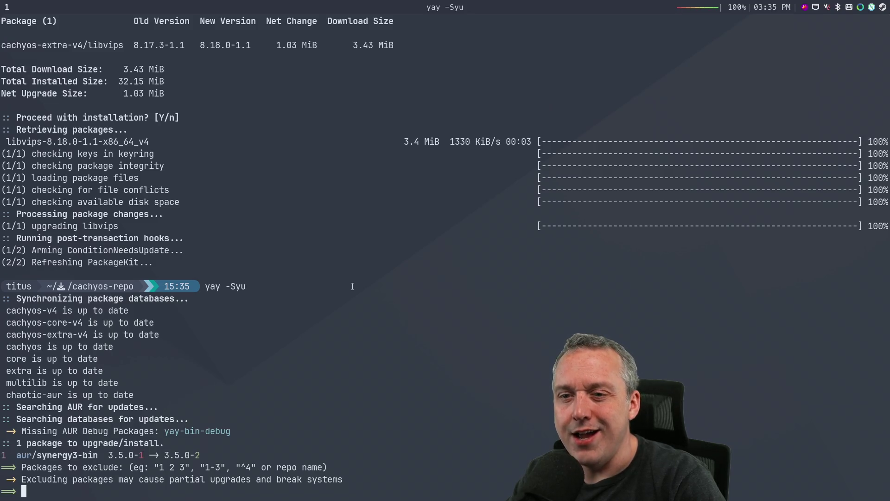
{"action": "type", "text": "1"}
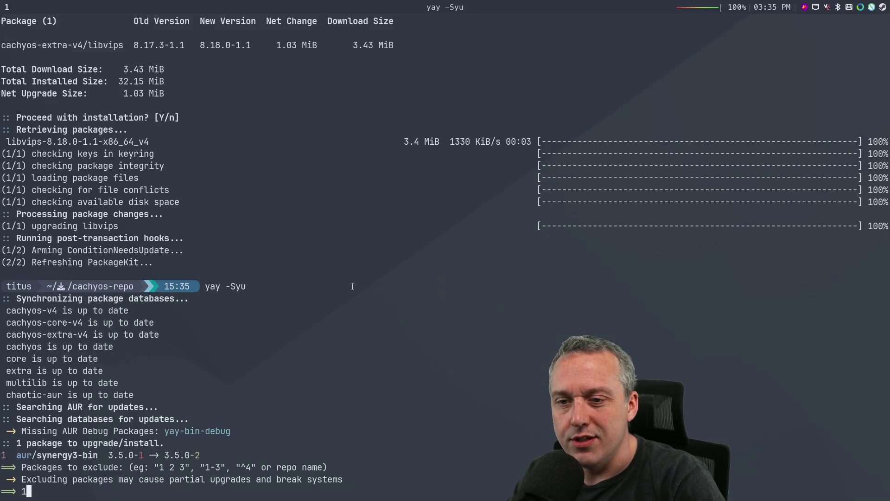
{"action": "key", "text": "Return"}
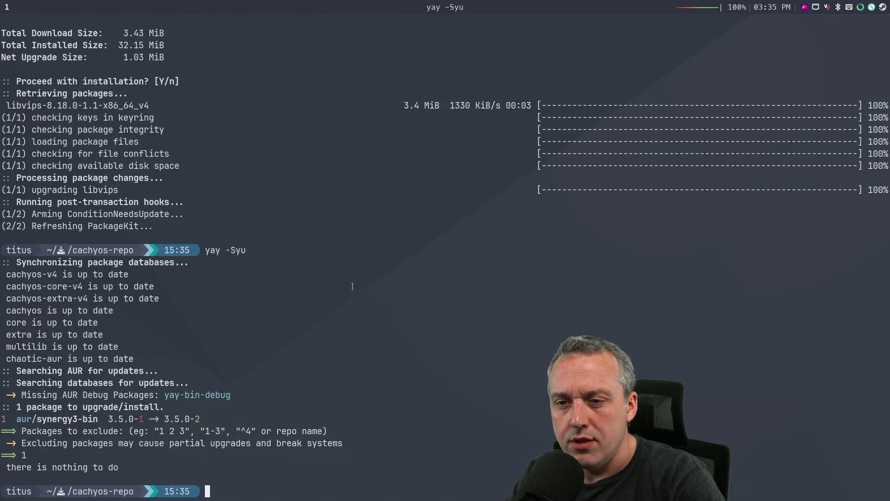
{"action": "key", "text": "Up"}
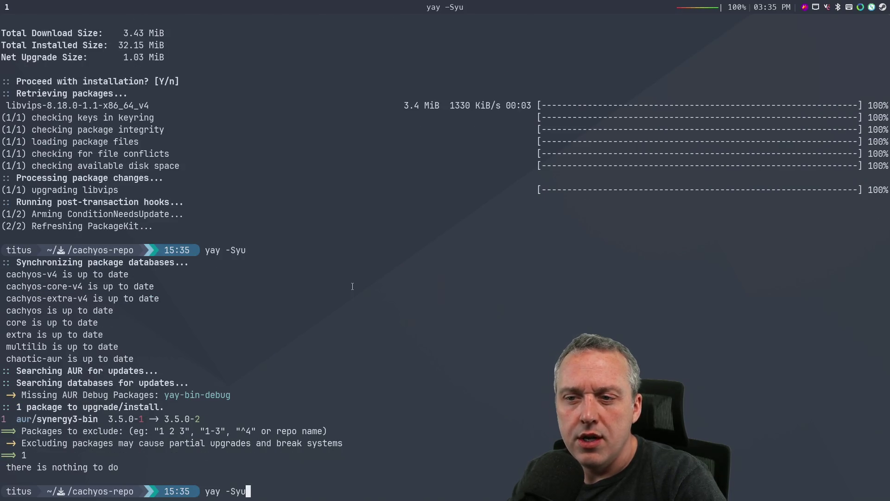
{"action": "key", "text": "Return"}
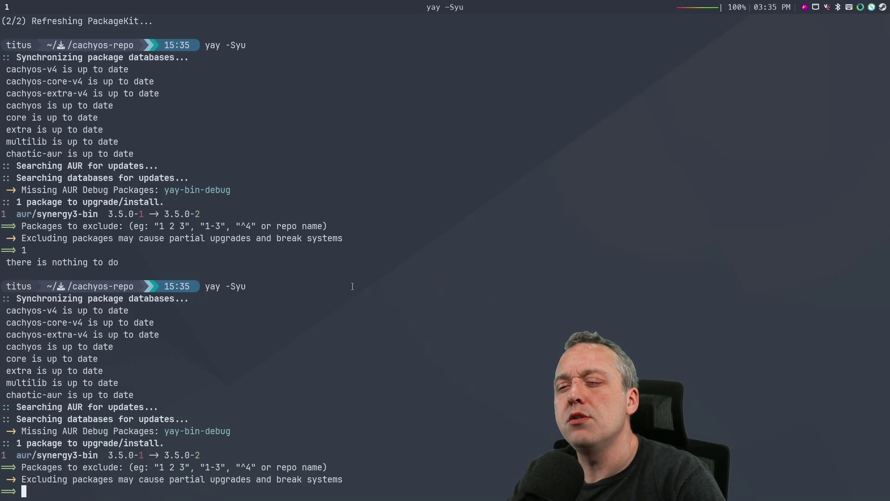
- Accept the cleanBuild and diffs defaults to build synergy3-bin, then reboot the computer
{"action": "key", "text": "Return"}
{"action": "key", "text": "Return"}
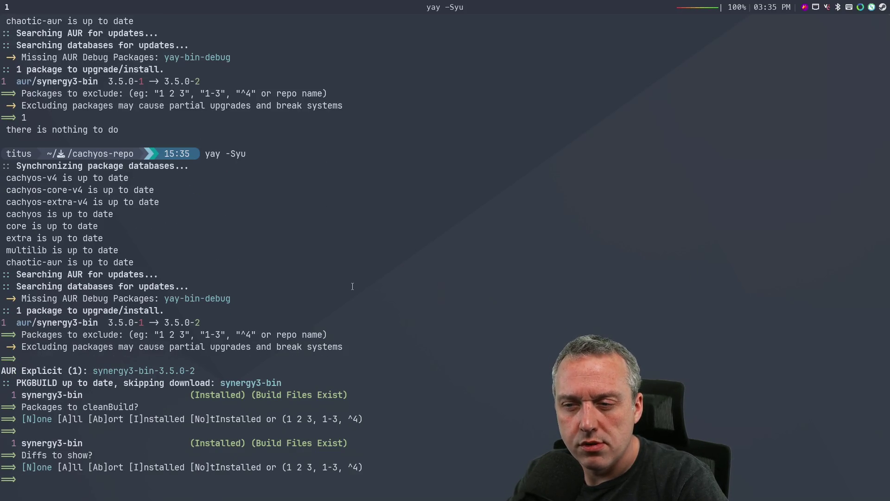
{"action": "key", "text": "Return"}
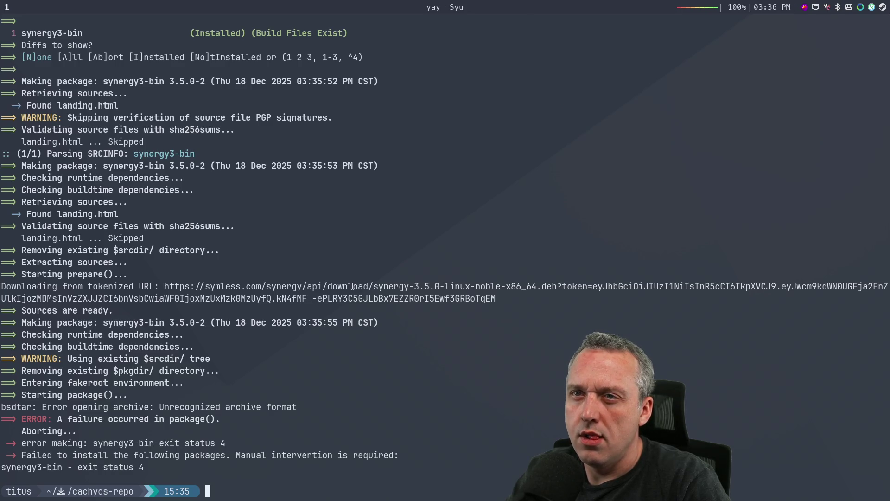
{"action": "type", "text": "reboot"}
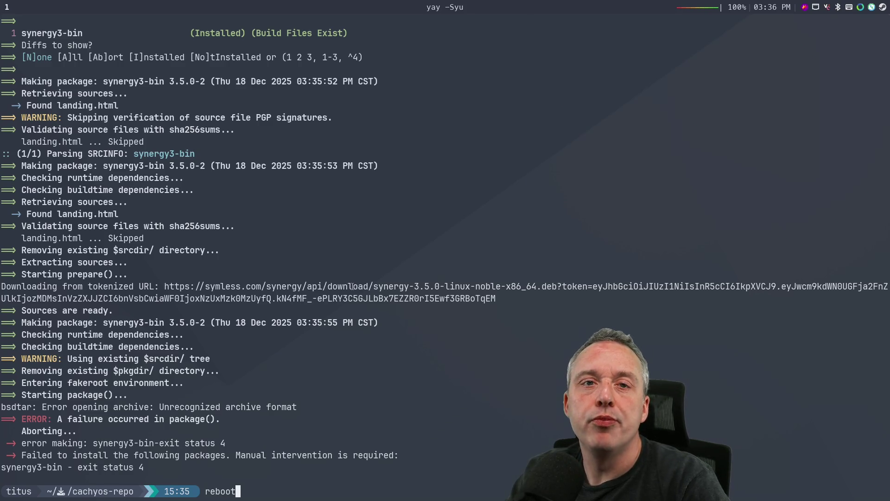
{"action": "key", "text": "Return"}
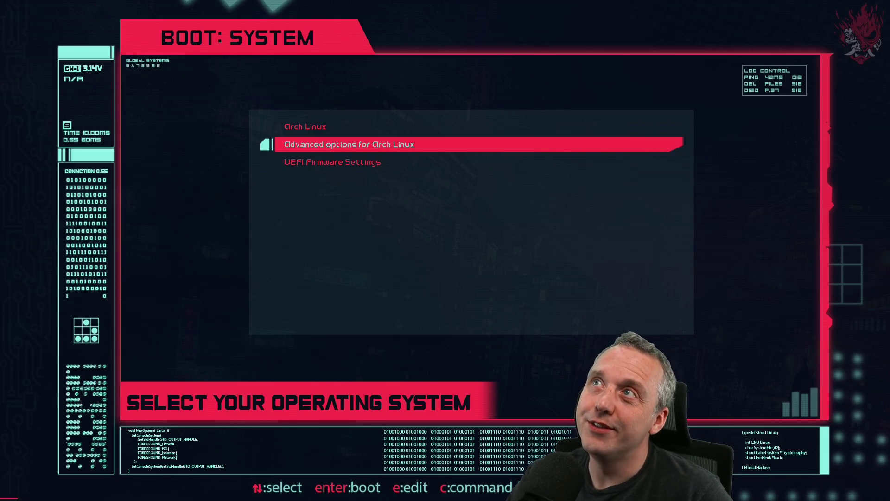
- Boot Arch Linux with the linux-cachyos kernel from GRUB's advanced options, then enter the login password
{"action": "key", "text": "Return"}
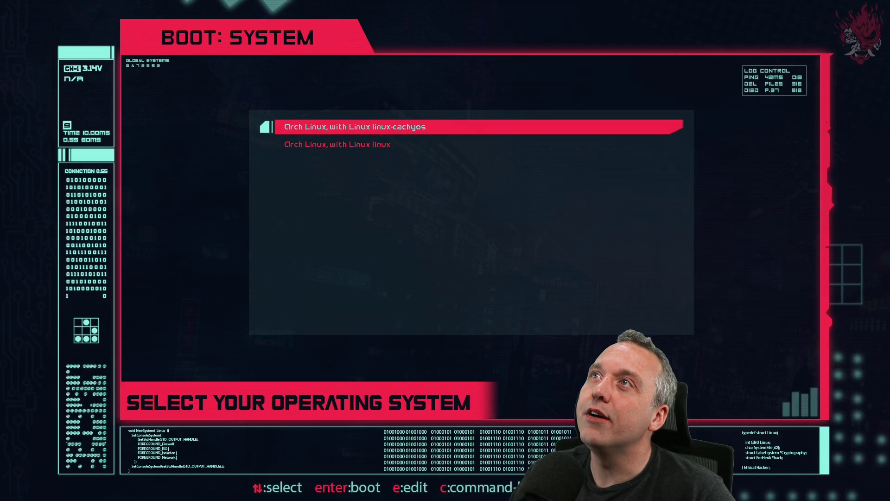
{"action": "key", "text": "Return"}
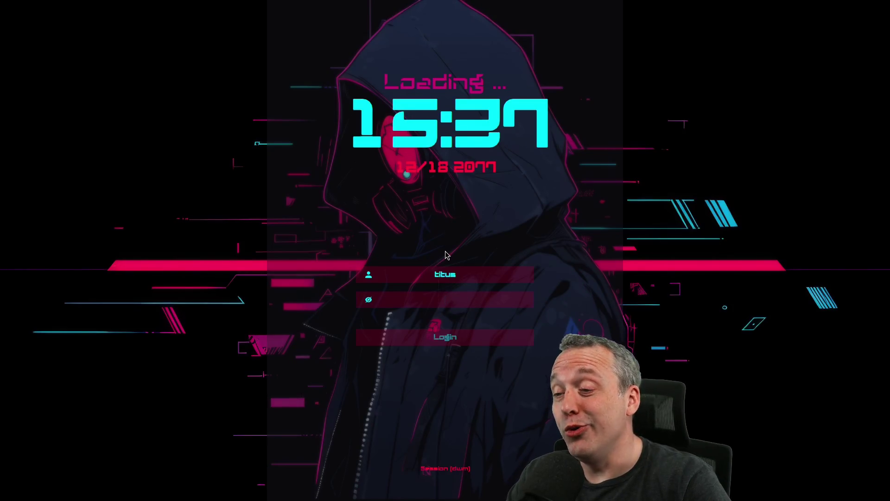
{"action": "type", "text": "****"}
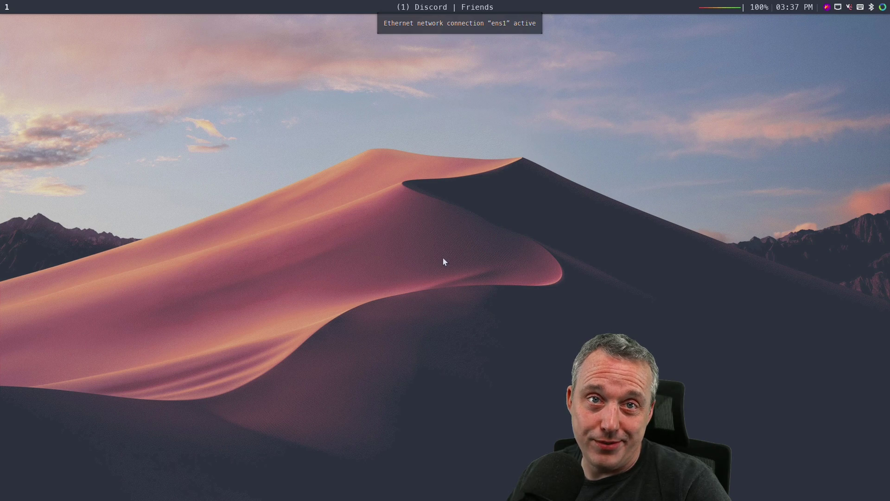
- Open a terminal to see fastfetch report the Linux 6.18.1-2-cachyos kernel
{"action": "key", "text": "super+Return"}
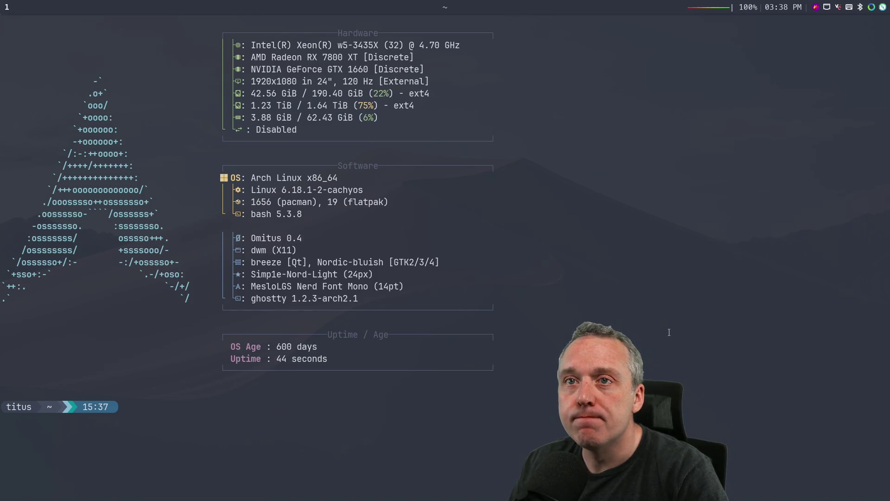
- Switch between dwm tags 1 and 2, ending on Chrome's Twitch Stream Manager tab
{"action": "key", "text": "super+2"}
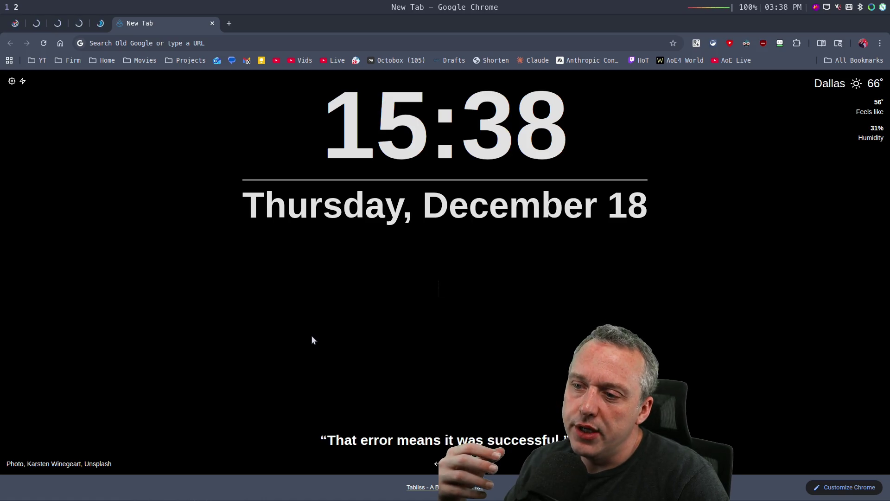
{"action": "key", "text": "super+1"}
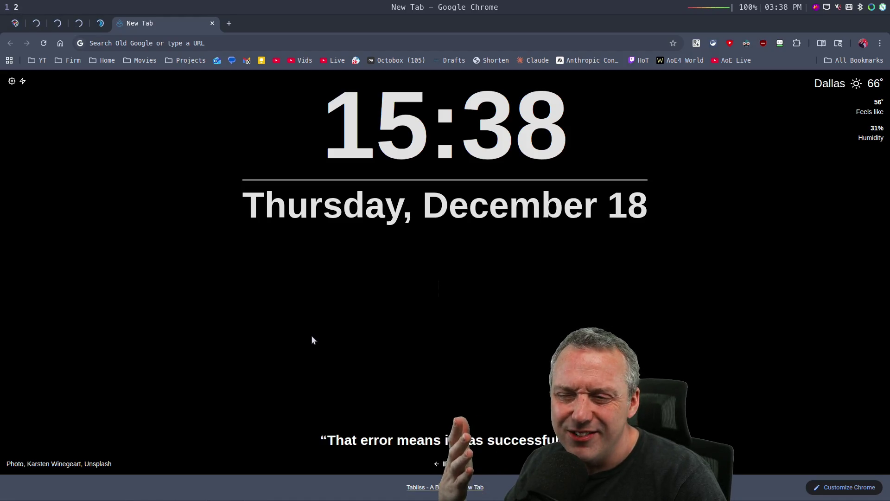
{"action": "key", "text": "super+1"}
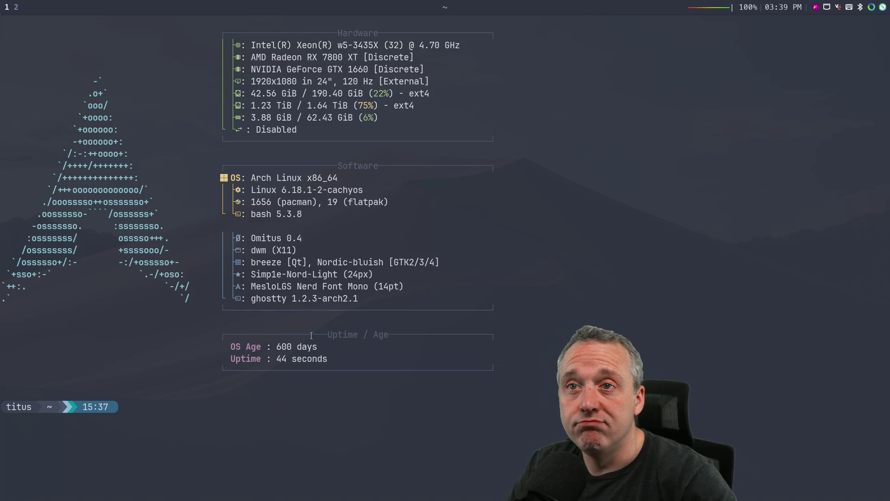
{"action": "key", "text": "super+2"}
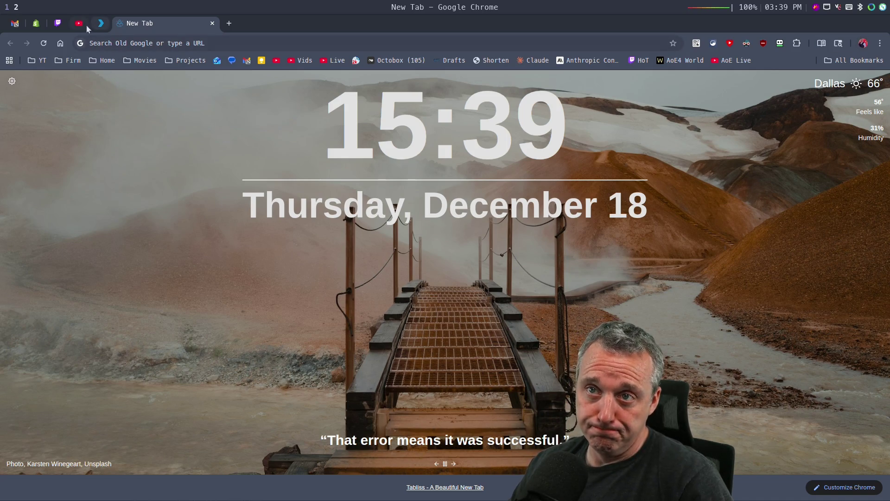
{"action": "left_click", "coordinate": [58, 23]}
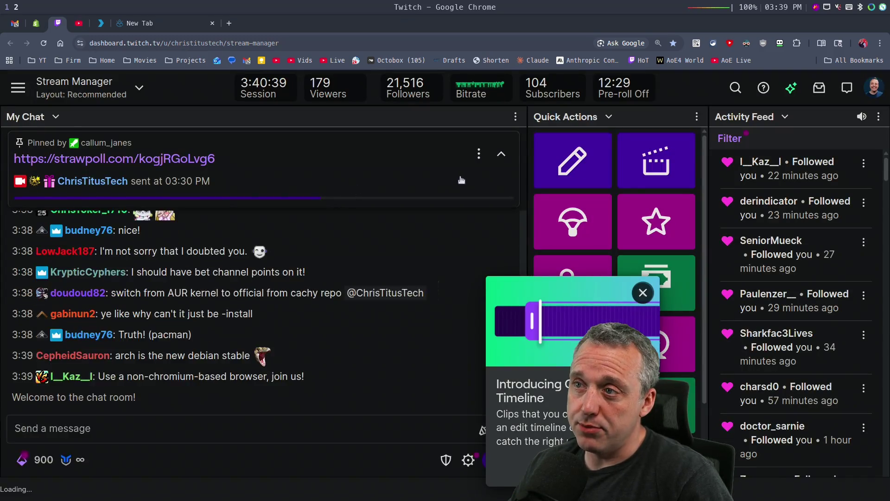
- Pop out the Twitch chat into its own window and send it to tag 5
{"action": "left_click", "coordinate": [515, 116]}
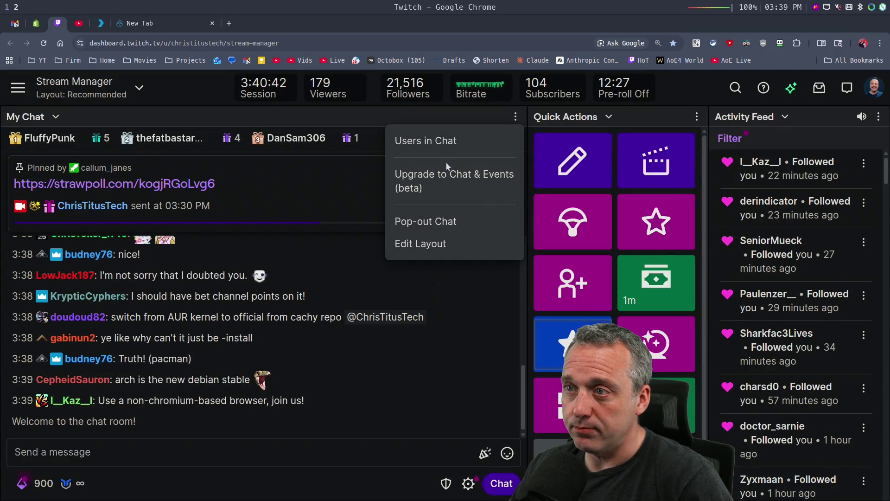
{"action": "left_click", "coordinate": [446, 222]}
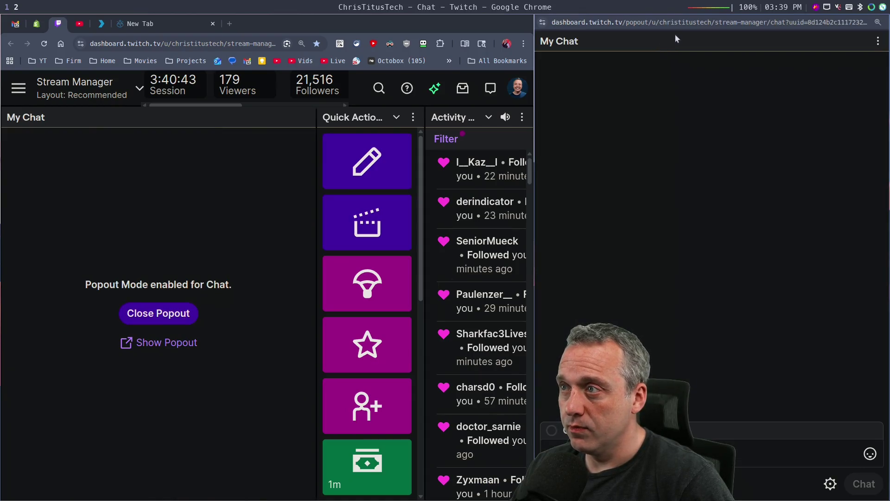
{"action": "key", "text": "super+shift+5"}
{"action": "key", "text": "super+5"}
- Pop out the YouTube Studio chat, place it beside Twitch chat on tag 5, and widen it
{"action": "key", "text": "super+2"}
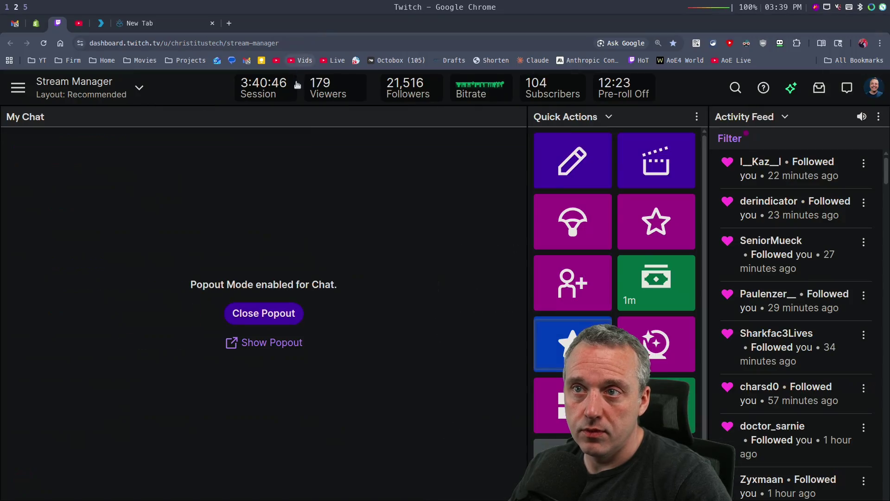
{"action": "left_click", "coordinate": [79, 23]}
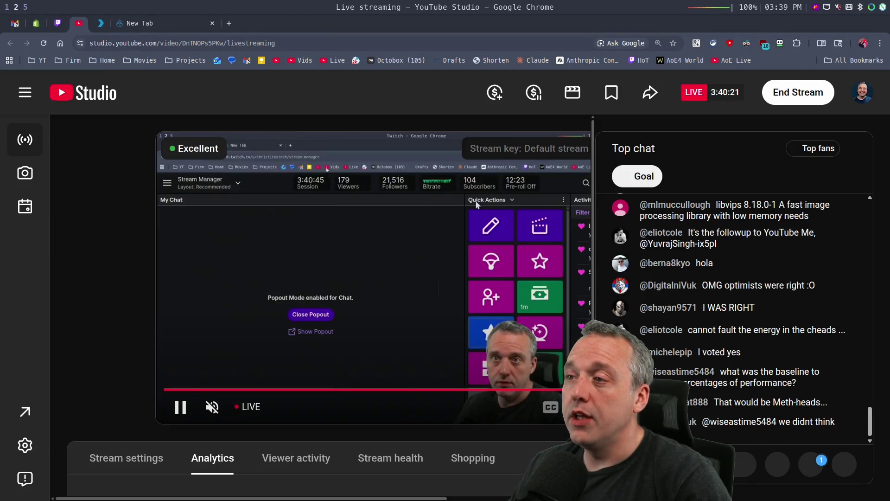
{"action": "left_click", "coordinate": [852, 148]}
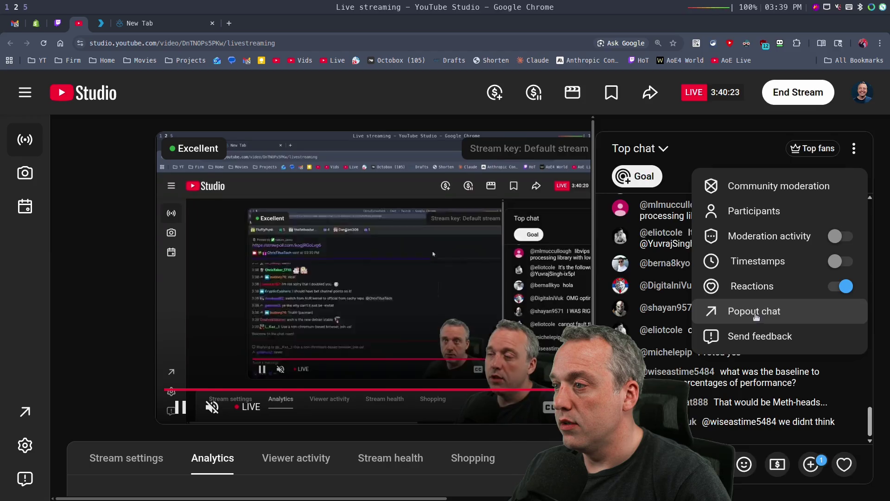
{"action": "left_click", "coordinate": [740, 310]}
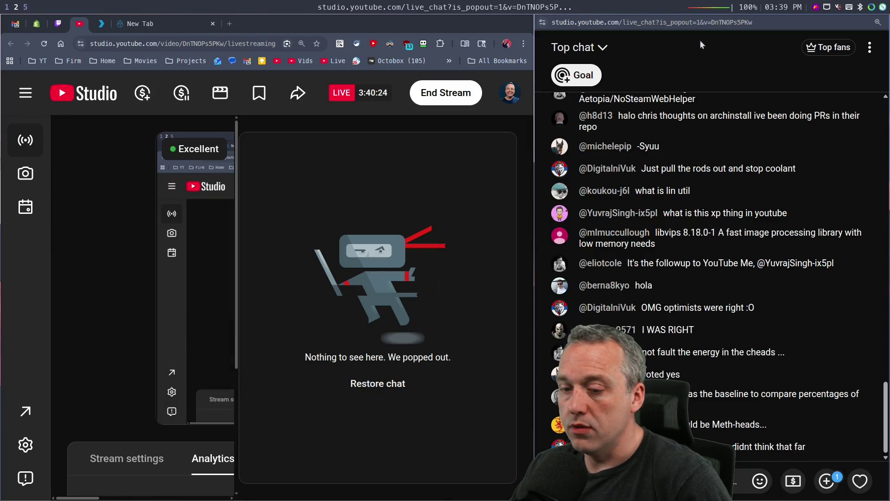
{"action": "key", "text": "super+shift+5"}
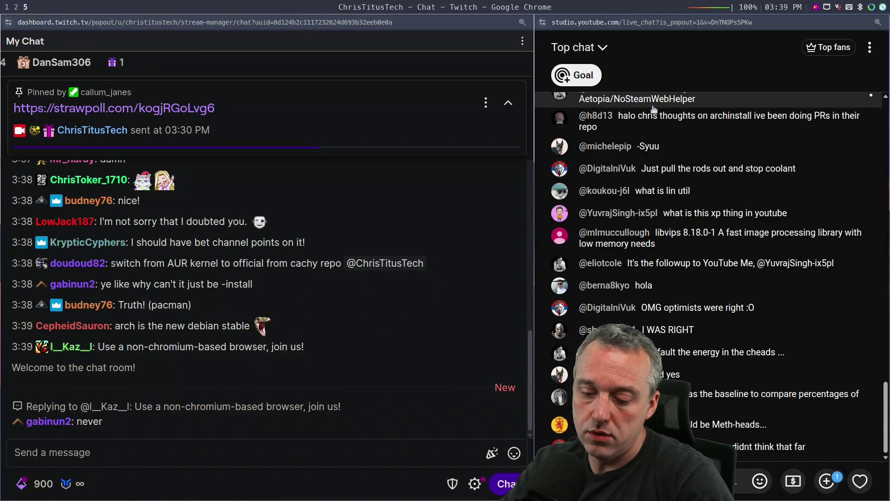
{"action": "key", "text": "super+h"}
{"action": "key", "text": "super+h"}
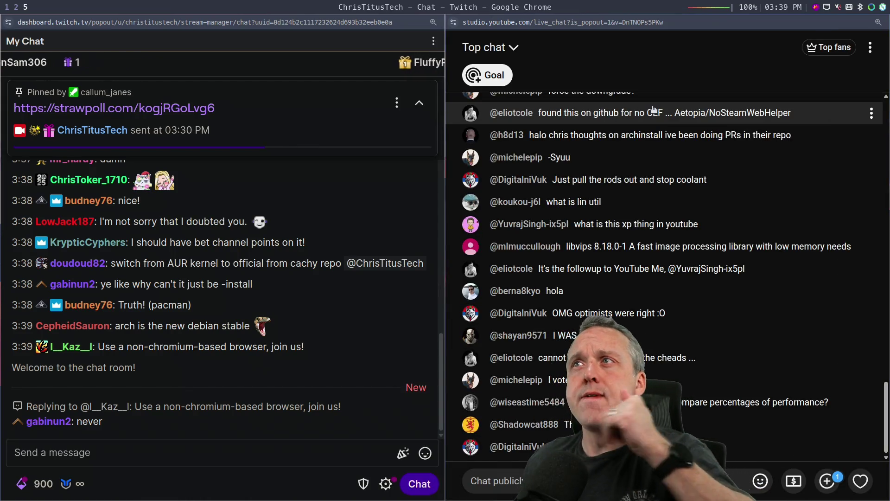